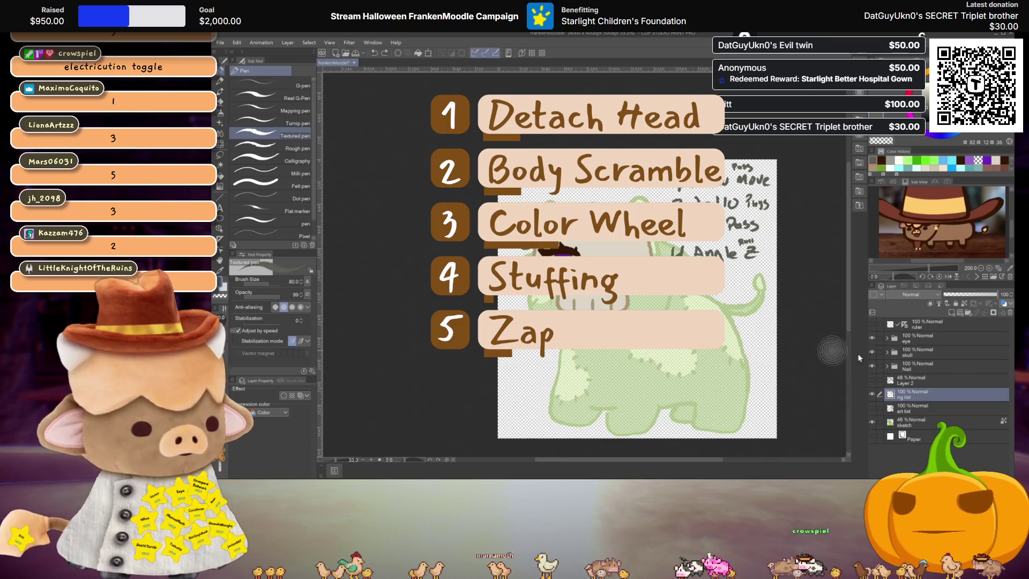
Write a dark 6 below the notes right of the skull mask, undoing the rough first stroke
{"action": "scroll", "coordinate": [673, 271], "scroll_direction": "up", "scroll_amount": 2}
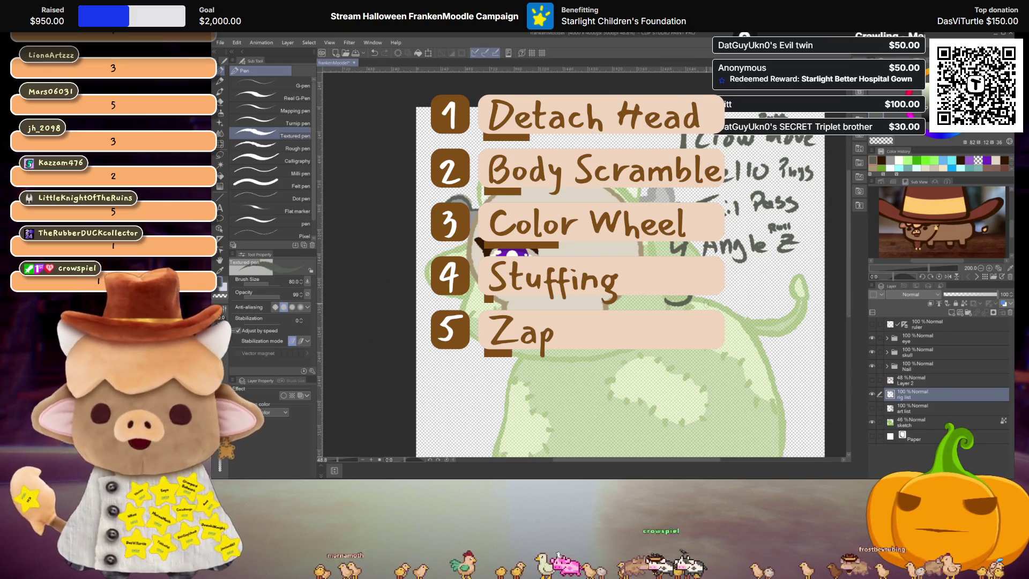
{"action": "scroll", "coordinate": [583, 242], "scroll_direction": "down", "scroll_amount": 2}
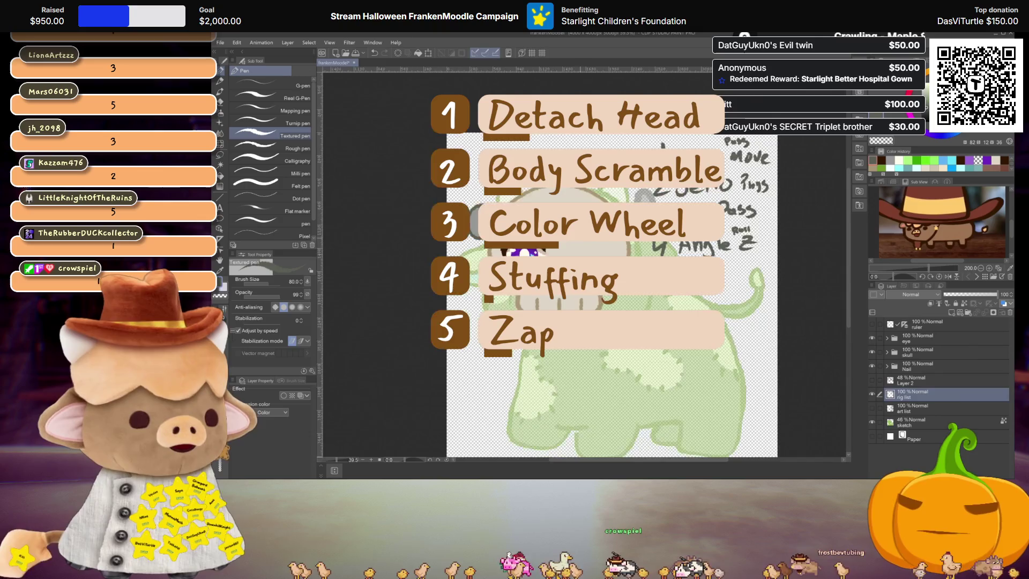
{"action": "scroll", "coordinate": [583, 241], "scroll_direction": "up", "scroll_amount": 2}
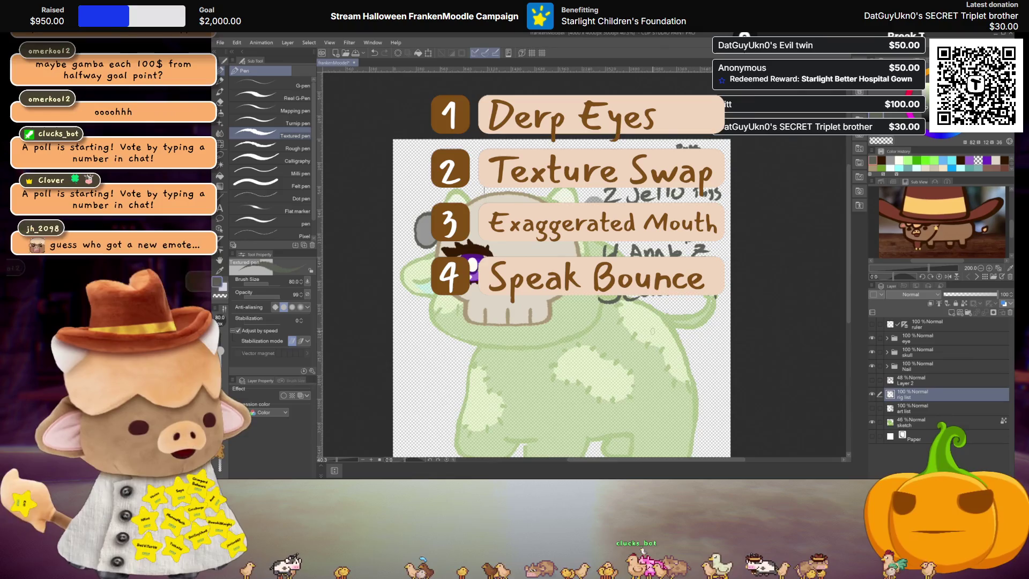
{"action": "scroll", "coordinate": [652, 332], "scroll_direction": "up", "scroll_amount": 2}
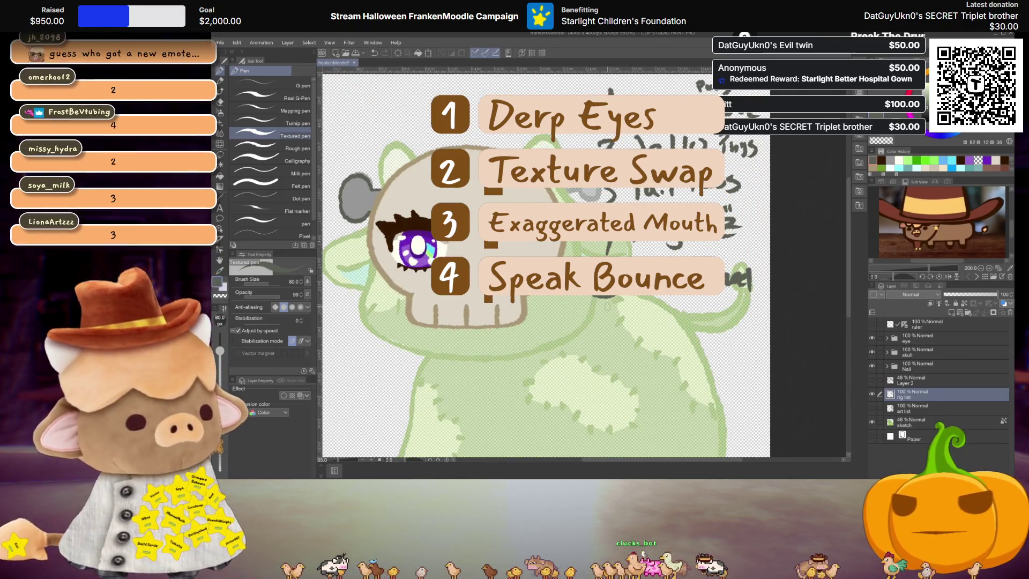
{"action": "mouse_move", "coordinate": [596, 316]}
{"action": "left_mouse_down"}
{"action": "mouse_move", "coordinate": [608, 334]}
{"action": "mouse_move", "coordinate": [592, 331]}
{"action": "left_mouse_up"}
{"action": "key", "text": "ctrl+z"}
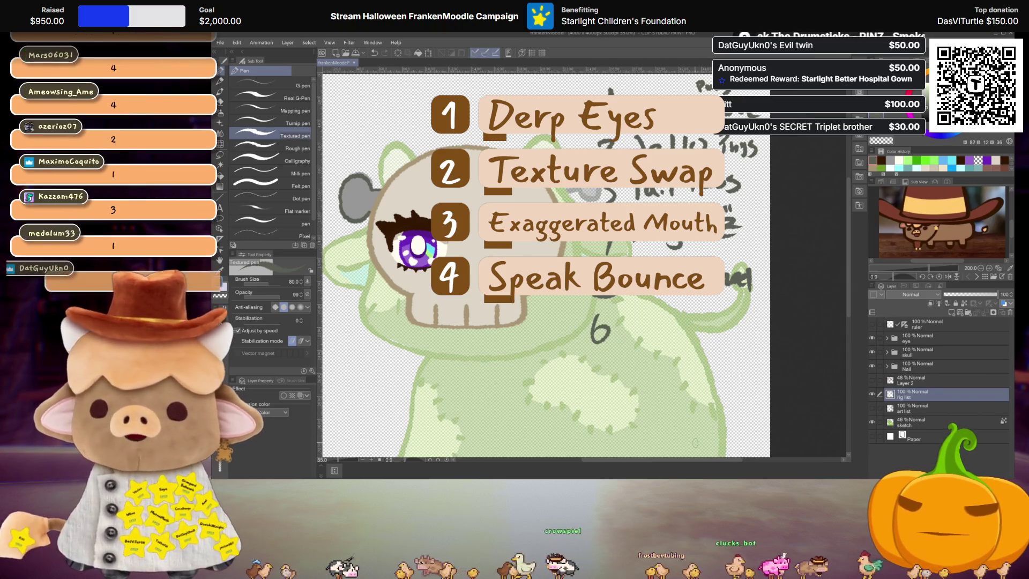
{"action": "scroll", "coordinate": [594, 278], "scroll_direction": "down", "scroll_amount": 2}
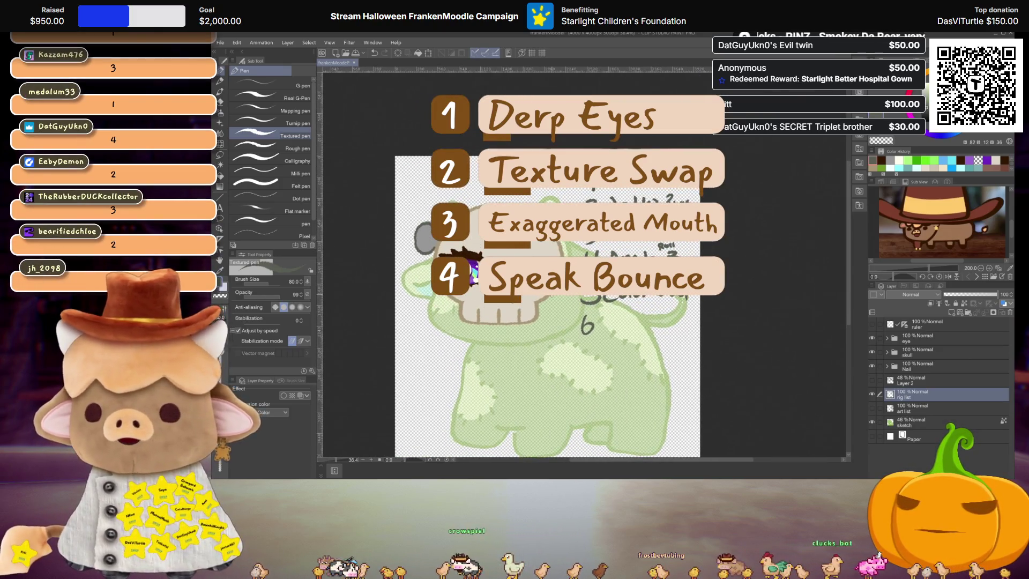
{"action": "scroll", "coordinate": [547, 300], "scroll_direction": "up", "scroll_amount": 1}
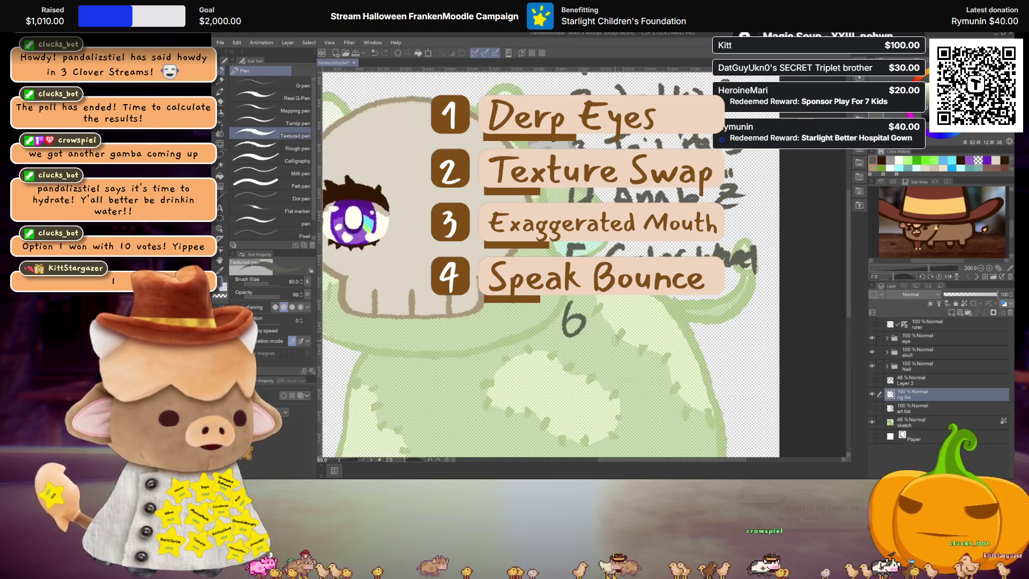
Handwrite 'Derp Eyes' after the 6 in the notes, then zoom out to the whole page
{"action": "mouse_move", "coordinate": [605, 303]}
{"action": "left_mouse_down"}
{"action": "mouse_move", "coordinate": [610, 335]}
{"action": "mouse_move", "coordinate": [665, 310]}
{"action": "left_mouse_up"}
{"action": "mouse_move", "coordinate": [658, 307]}
{"action": "left_mouse_down"}
{"action": "mouse_move", "coordinate": [661, 321]}
{"action": "mouse_move", "coordinate": [728, 335]}
{"action": "left_mouse_up"}
{"action": "mouse_move", "coordinate": [734, 319]}
{"action": "left_mouse_down"}
{"action": "mouse_move", "coordinate": [753, 316]}
{"action": "mouse_move", "coordinate": [747, 331]}
{"action": "left_mouse_up"}
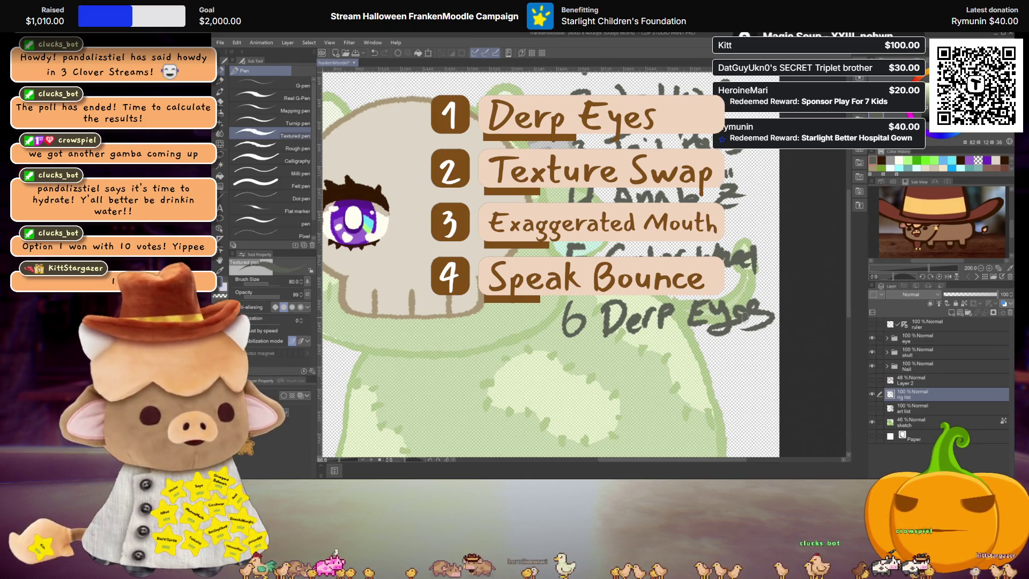
{"action": "key", "text": "ctrl+minus"}
{"action": "key", "text": "ctrl+minus"}
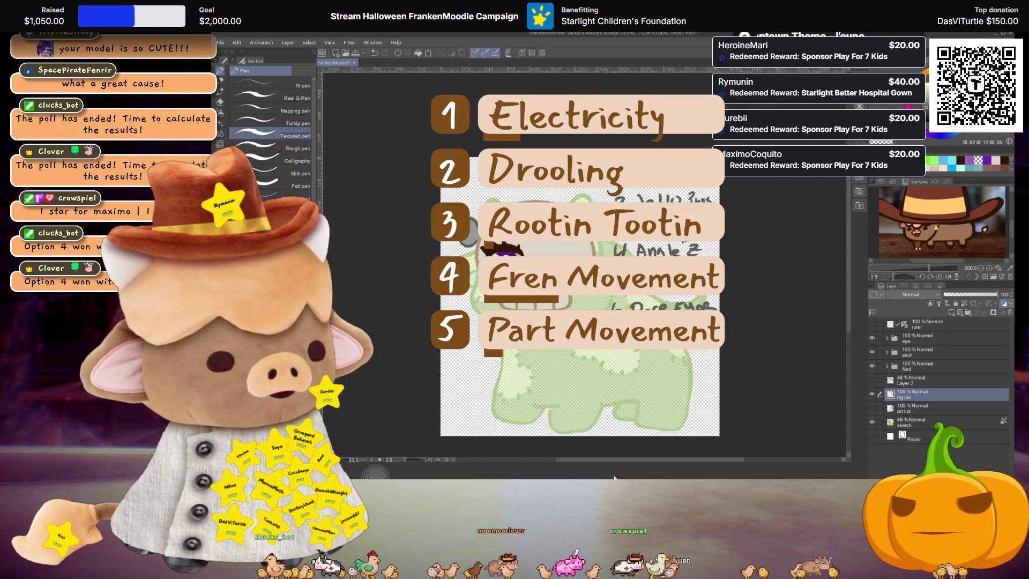
Zoom in until the cow's purple eye and skull mask fill the view
{"action": "key", "text": "ctrl+plus"}
{"action": "key", "text": "ctrl+plus"}
{"action": "key", "text": "ctrl+plus"}
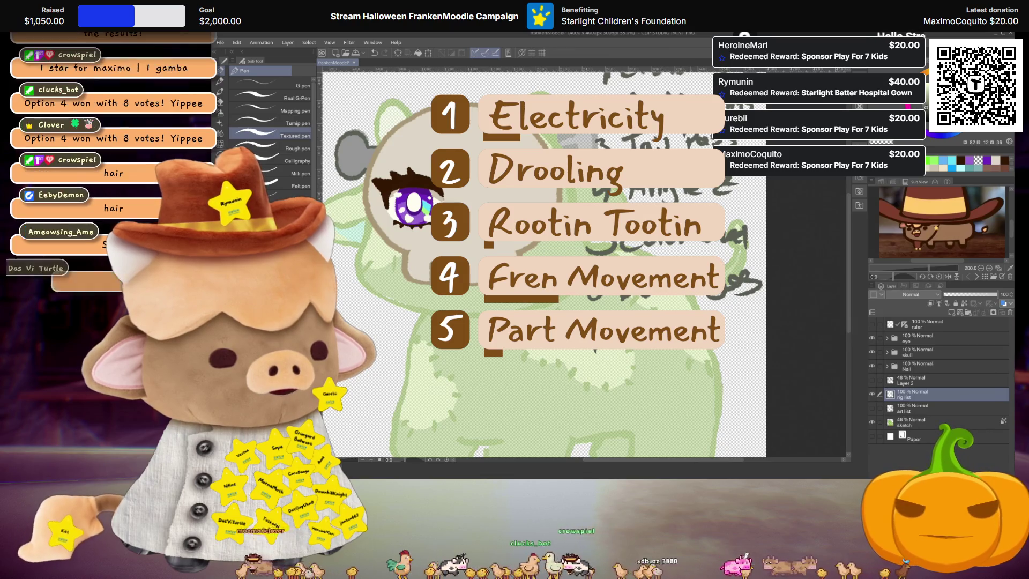
Add another handwritten stroke to the notes beside the skull-masked cow
{"action": "left_click_drag", "start_coordinate": [735, 322], "coordinate": [766, 339]}
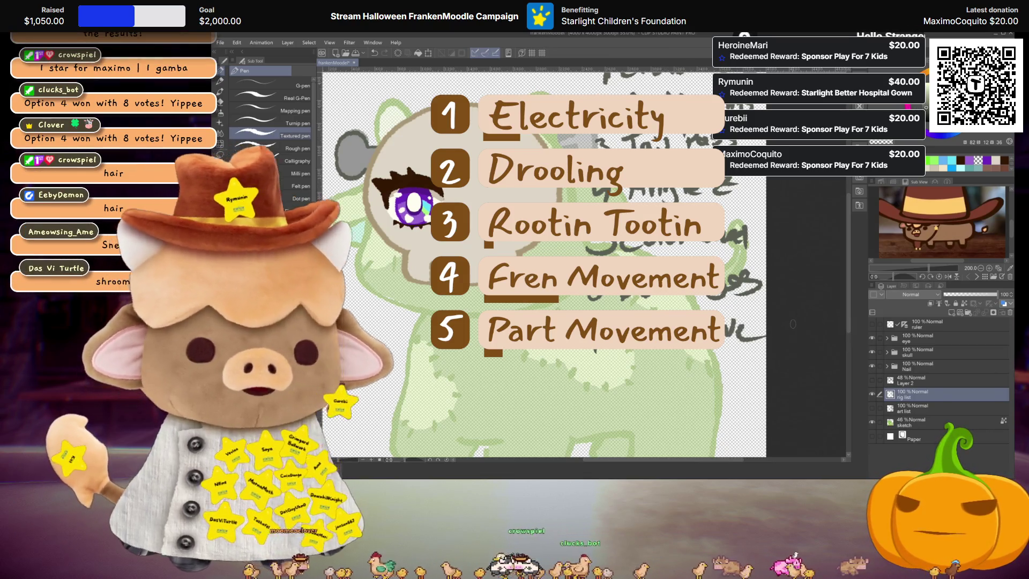
{"action": "scroll", "coordinate": [550, 336], "scroll_direction": "down", "scroll_amount": 3}
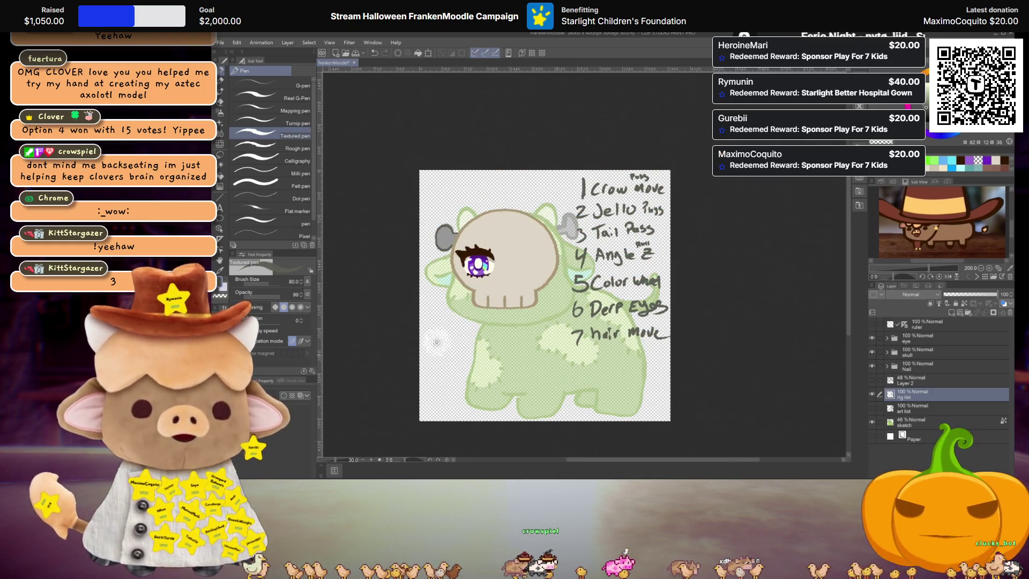
{"action": "scroll", "coordinate": [510, 393], "scroll_direction": "up", "scroll_amount": 3}
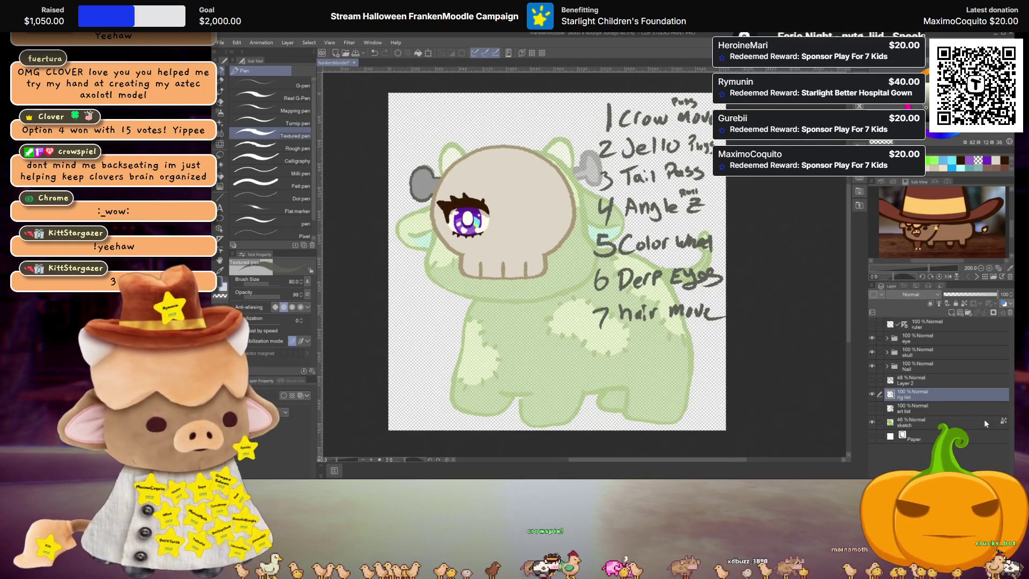
Hide the rig list layer, then show the art list layer and make it active
{"action": "left_click", "coordinate": [871, 394]}
{"action": "left_click", "coordinate": [874, 404]}
{"action": "left_click", "coordinate": [873, 407]}
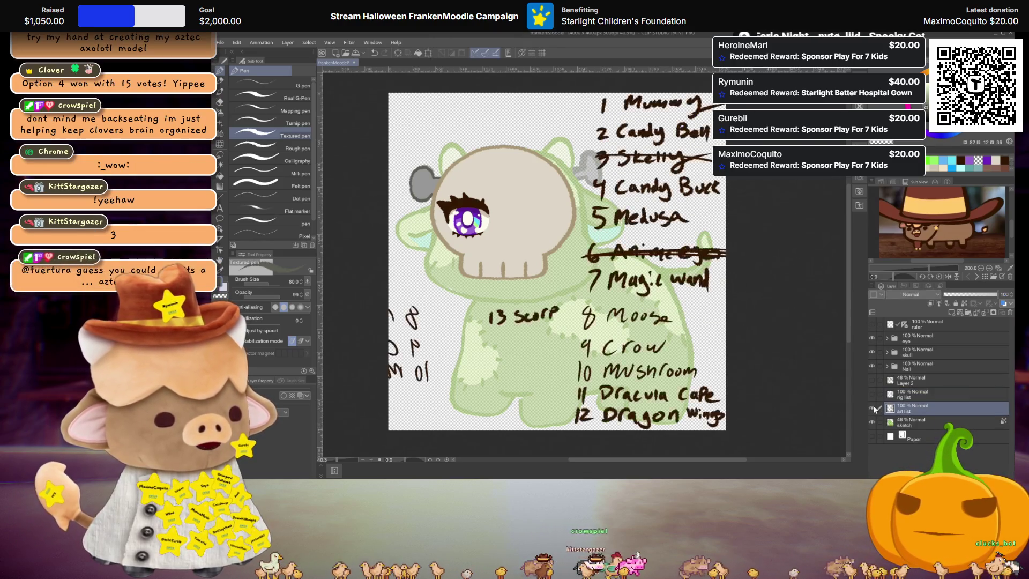
Write '14 Bat' under entry 13 of the handwritten art list
{"action": "scroll", "coordinate": [471, 407], "scroll_direction": "up", "scroll_amount": 3}
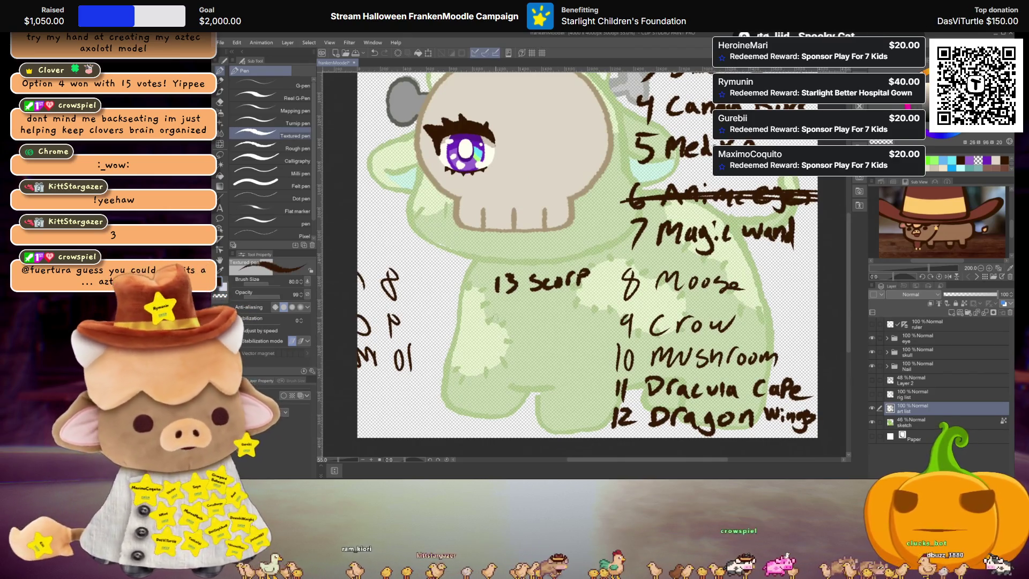
{"action": "left_click_drag", "start_coordinate": [496, 306], "coordinate": [497, 321]}
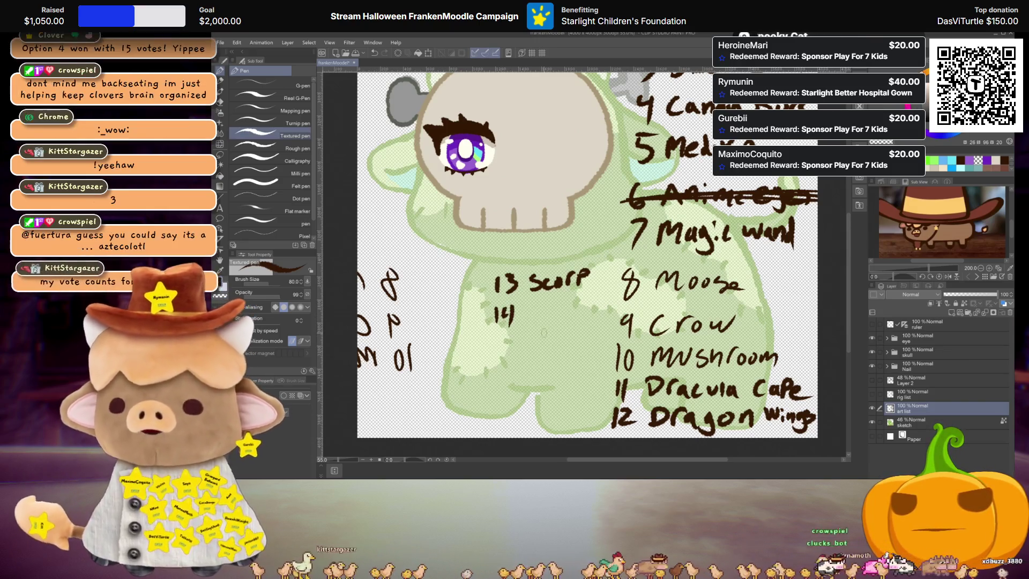
{"action": "left_click_drag", "start_coordinate": [517, 313], "coordinate": [558, 317]}
{"action": "scroll", "coordinate": [587, 252], "scroll_direction": "down", "scroll_amount": 2}
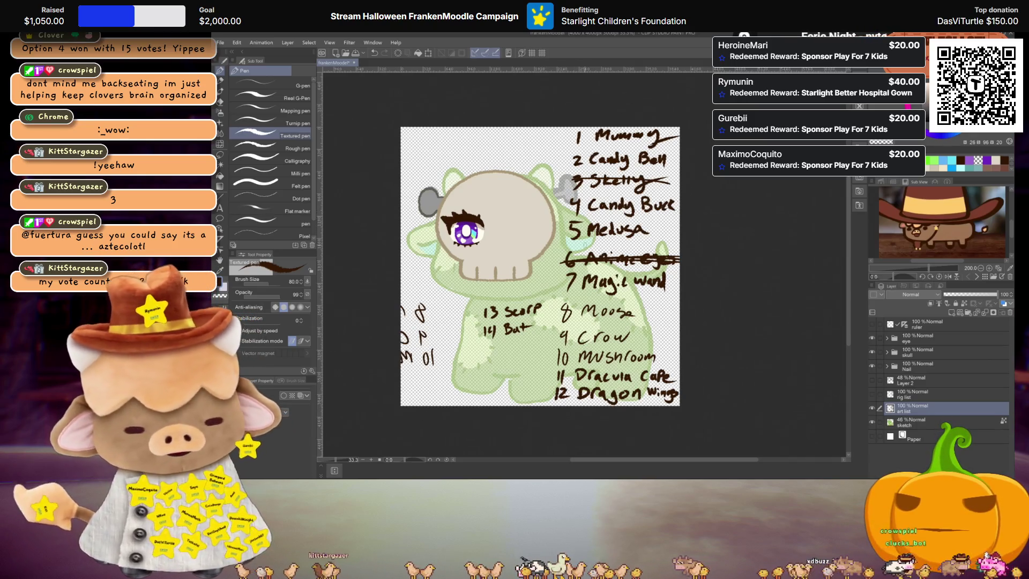
{"action": "left_click_drag", "start_coordinate": [534, 201], "coordinate": [551, 203]}
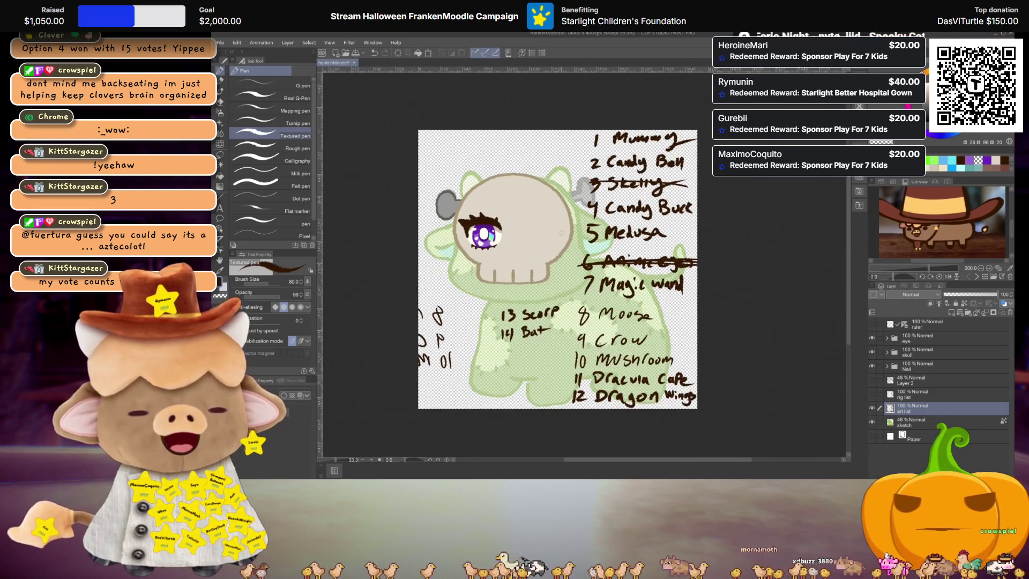
{"action": "scroll", "coordinate": [561, 235], "scroll_direction": "up", "scroll_amount": 1}
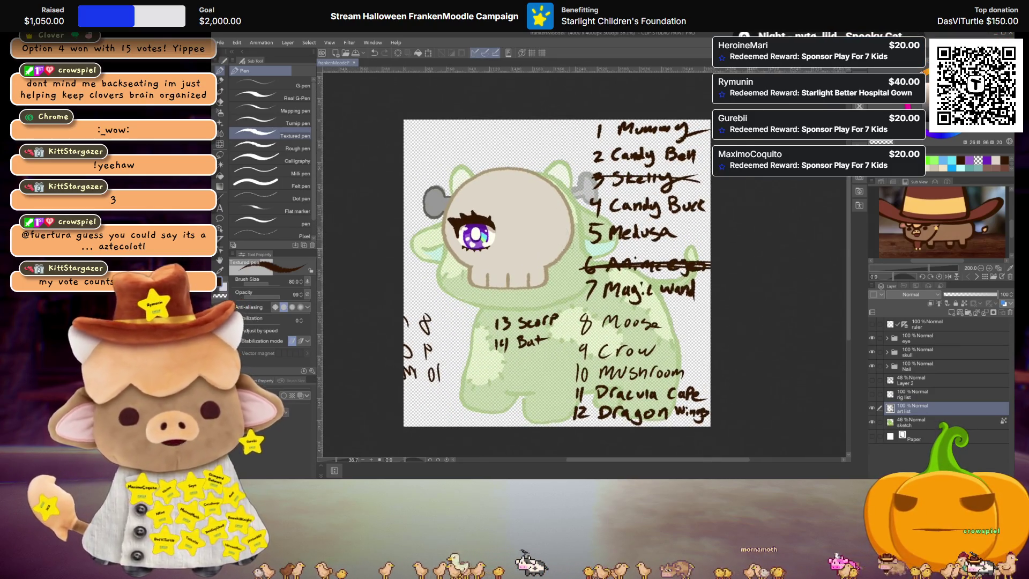
Hide the art list layer, show Layer 2's rough sketch, and make Layer 2 active
{"action": "left_click", "coordinate": [871, 408]}
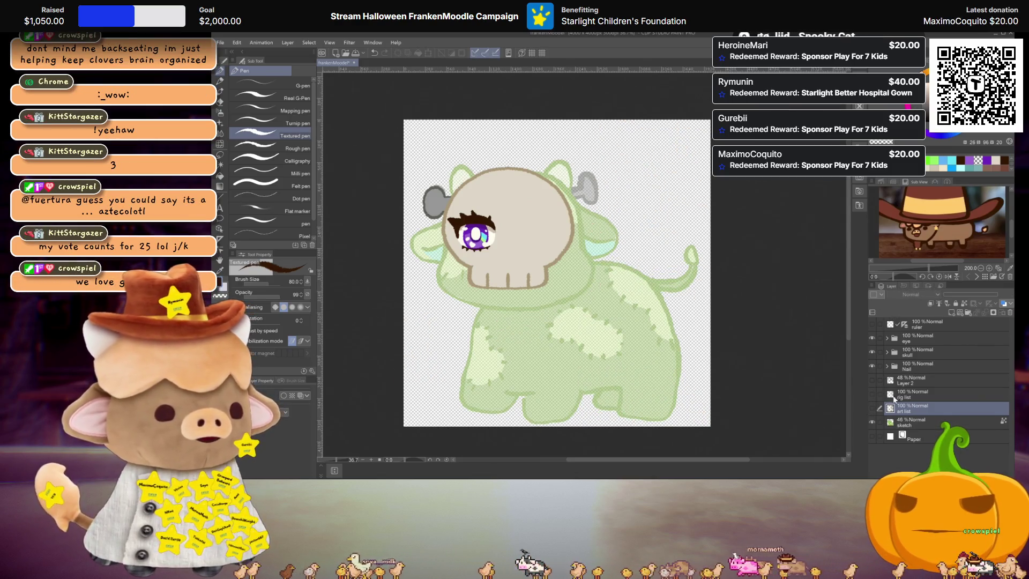
{"action": "left_click", "coordinate": [872, 408]}
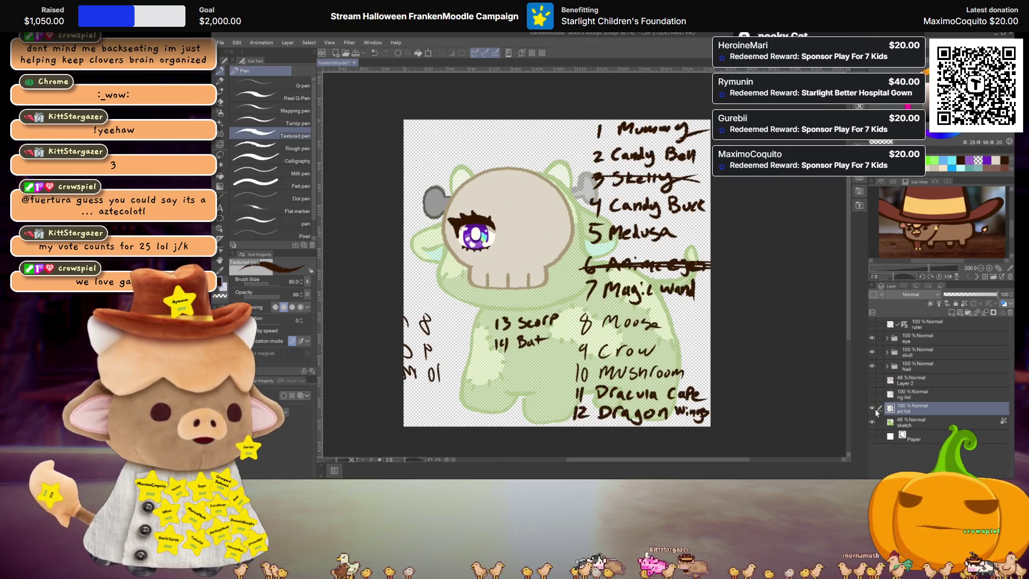
{"action": "left_click", "coordinate": [873, 408]}
{"action": "left_click", "coordinate": [872, 378]}
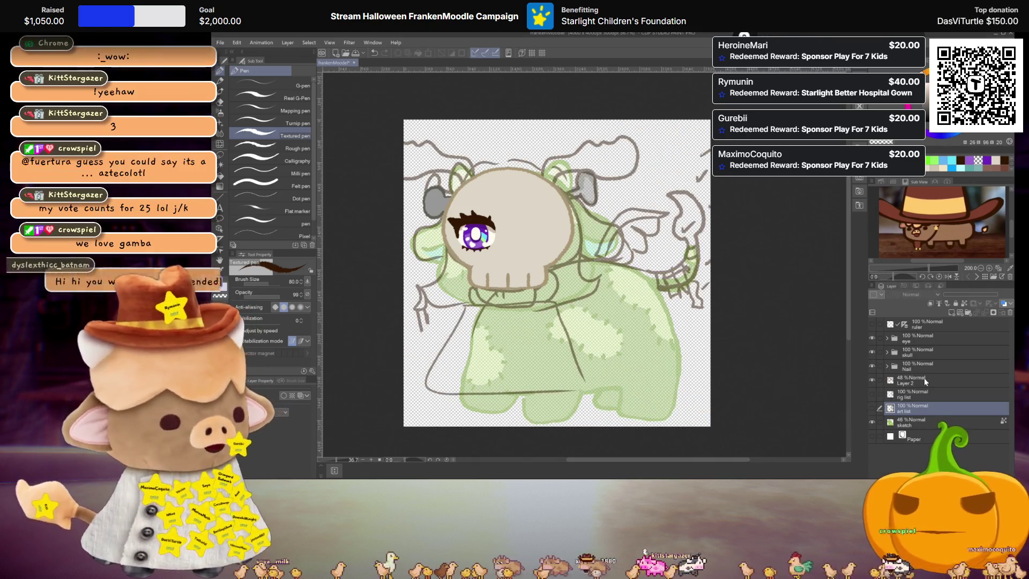
{"action": "left_click", "coordinate": [924, 377]}
Add a new raster layer, Layer 1, directly above the eye folder
{"action": "scroll", "coordinate": [520, 185], "scroll_direction": "up", "scroll_amount": 1}
{"action": "scroll", "coordinate": [520, 185], "scroll_direction": "up", "scroll_amount": 1}
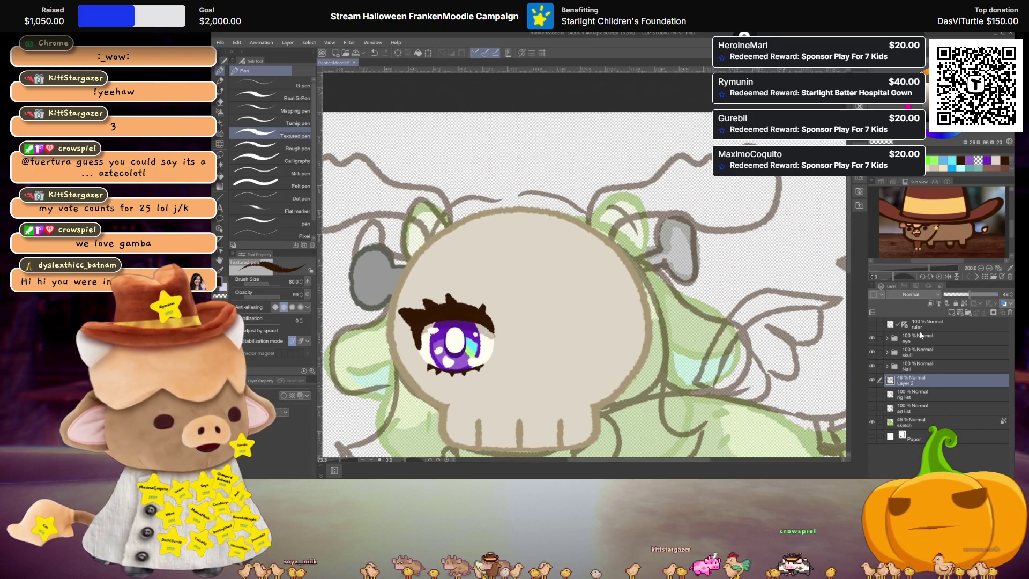
{"action": "left_click", "coordinate": [919, 333]}
{"action": "left_click", "coordinate": [955, 313]}
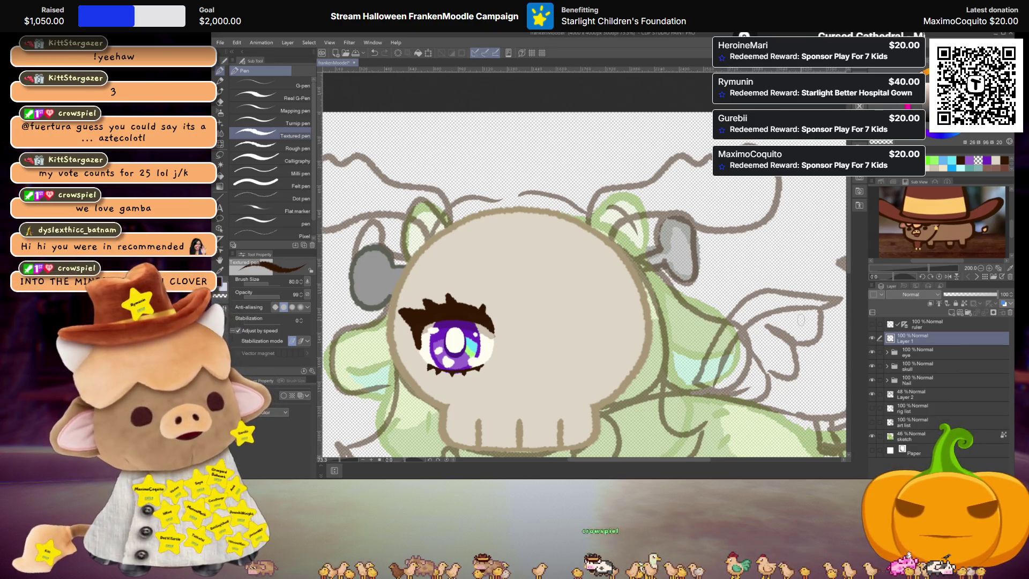
Sketch a first horn curve from the skull top and undo the rejected strokes
{"action": "mouse_move", "coordinate": [569, 265]}
{"action": "left_mouse_down"}
{"action": "mouse_move", "coordinate": [586, 306]}
{"action": "mouse_move", "coordinate": [620, 282]}
{"action": "mouse_move", "coordinate": [573, 282]}
{"action": "mouse_move", "coordinate": [600, 258]}
{"action": "left_mouse_up"}
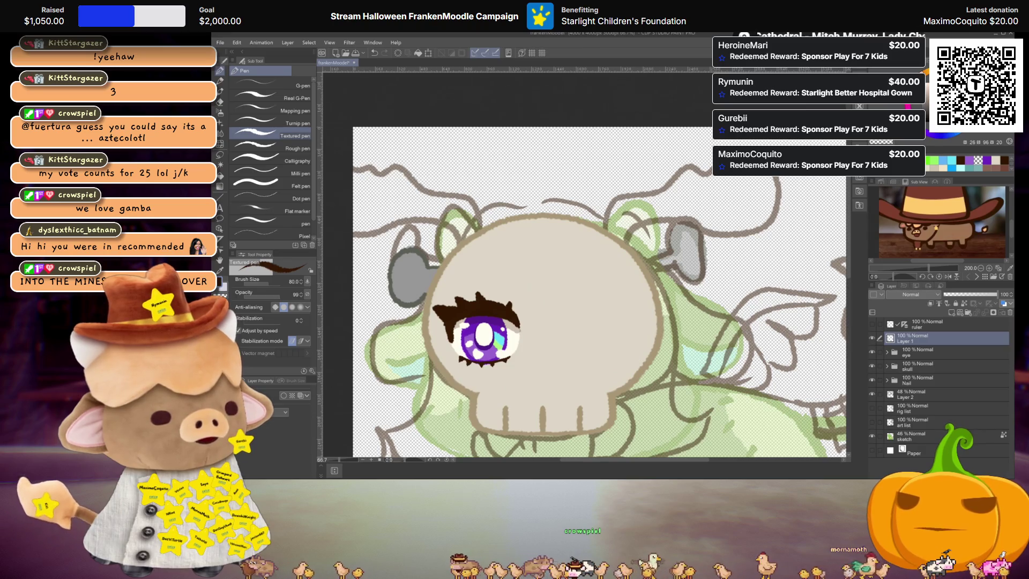
{"action": "scroll", "coordinate": [647, 254], "scroll_direction": "up", "scroll_amount": 1}
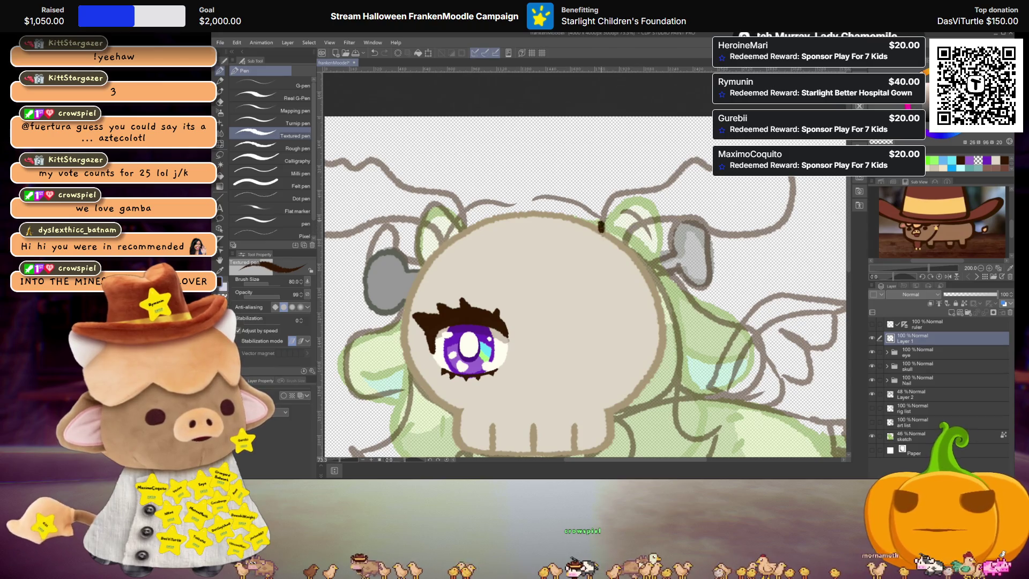
{"action": "mouse_move", "coordinate": [601, 222]}
{"action": "left_mouse_down"}
{"action": "mouse_move", "coordinate": [635, 185]}
{"action": "mouse_move", "coordinate": [711, 165]}
{"action": "left_mouse_up"}
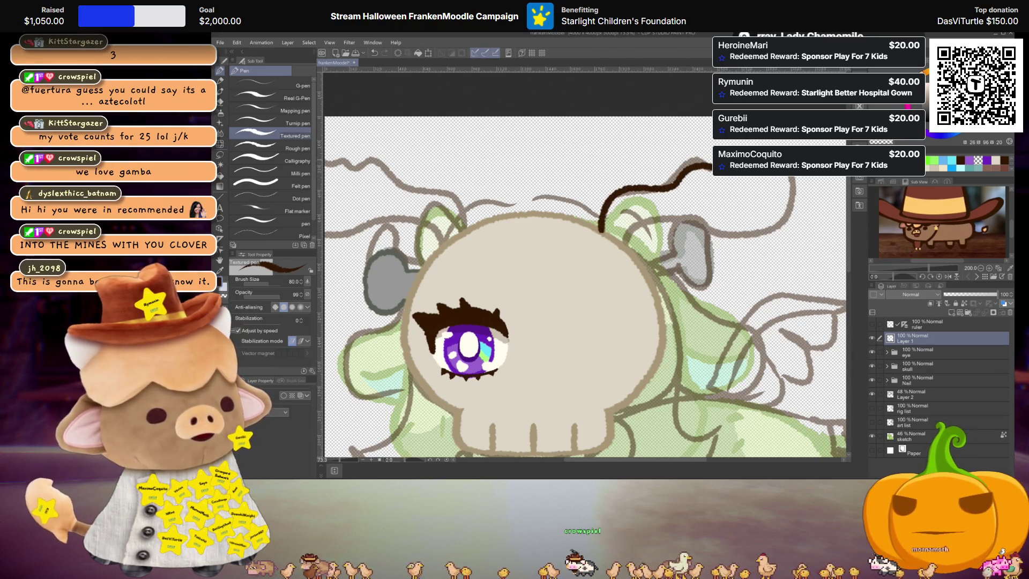
{"action": "mouse_move", "coordinate": [792, 177]}
{"action": "left_mouse_down"}
{"action": "mouse_move", "coordinate": [795, 201]}
{"action": "mouse_move", "coordinate": [748, 247]}
{"action": "mouse_move", "coordinate": [684, 229]}
{"action": "left_mouse_up"}
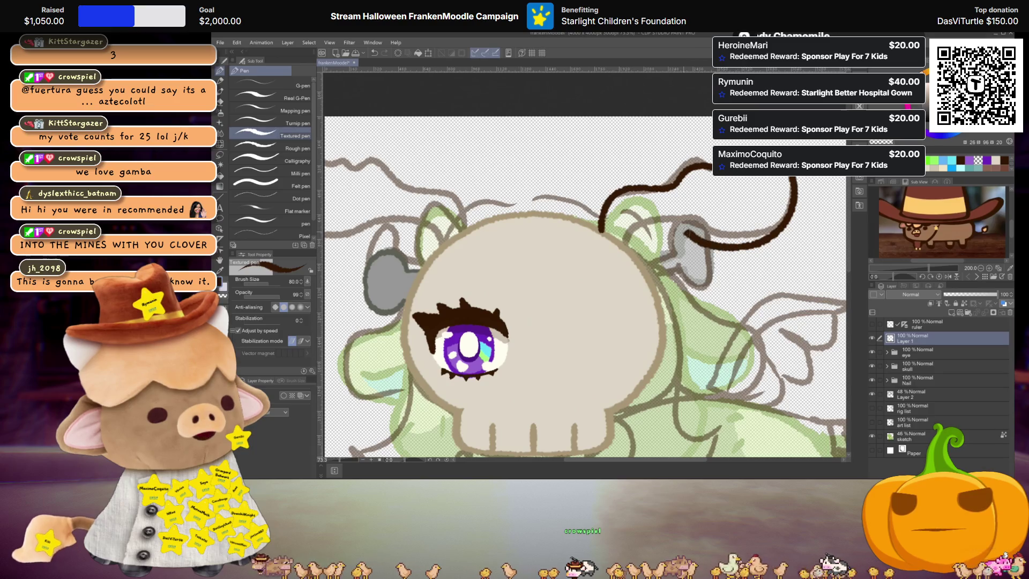
{"action": "key", "text": "ctrl+z"}
{"action": "key", "text": "ctrl+z"}
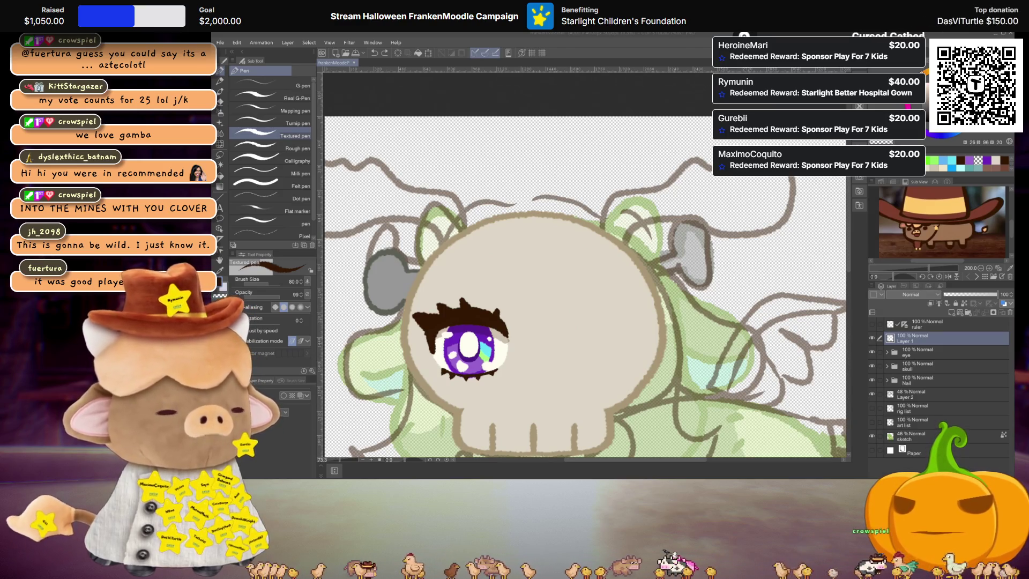
Redraw the dark brown horn outline rising from the skull and looping back toward it
{"action": "mouse_move", "coordinate": [598, 232]}
{"action": "left_mouse_down"}
{"action": "mouse_move", "coordinate": [604, 204]}
{"action": "mouse_move", "coordinate": [712, 160]}
{"action": "left_mouse_up"}
{"action": "key", "text": "ctrl+z"}
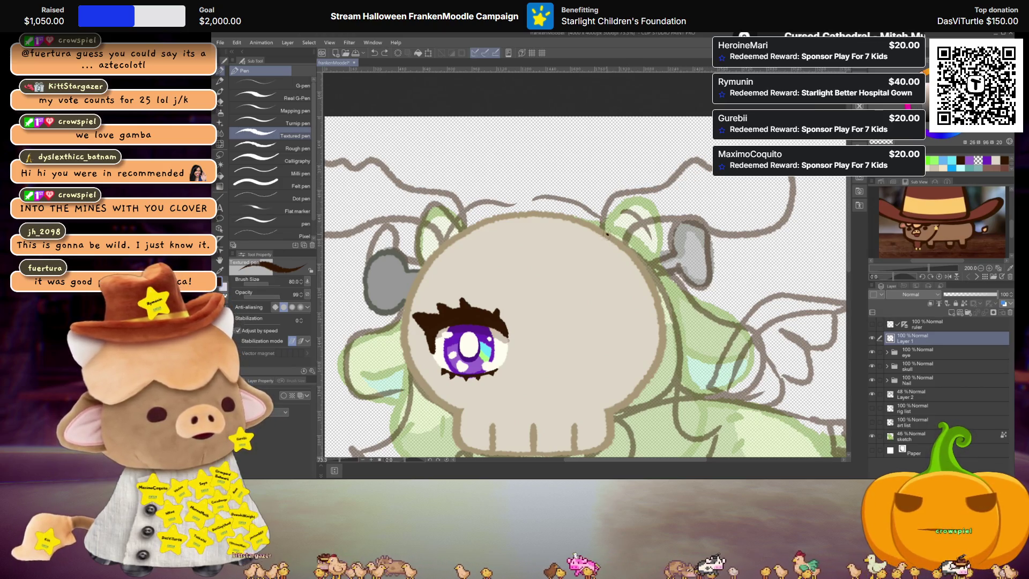
{"action": "mouse_move", "coordinate": [607, 234]}
{"action": "left_mouse_down"}
{"action": "mouse_move", "coordinate": [652, 185]}
{"action": "mouse_move", "coordinate": [708, 161]}
{"action": "left_mouse_up"}
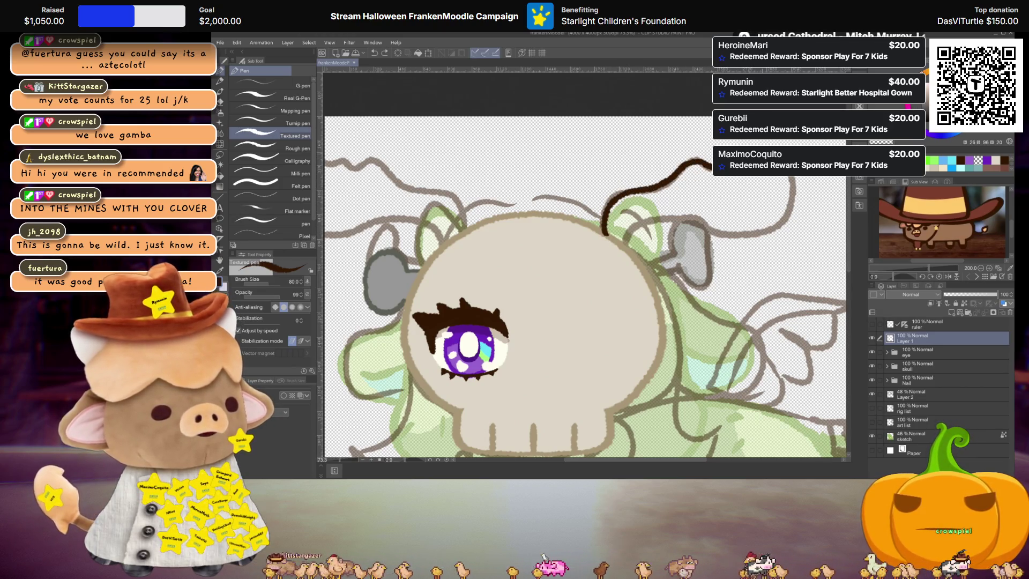
{"action": "mouse_move", "coordinate": [790, 180]}
{"action": "left_mouse_down"}
{"action": "mouse_move", "coordinate": [774, 225]}
{"action": "mouse_move", "coordinate": [697, 236]}
{"action": "mouse_move", "coordinate": [605, 228]}
{"action": "left_mouse_up"}
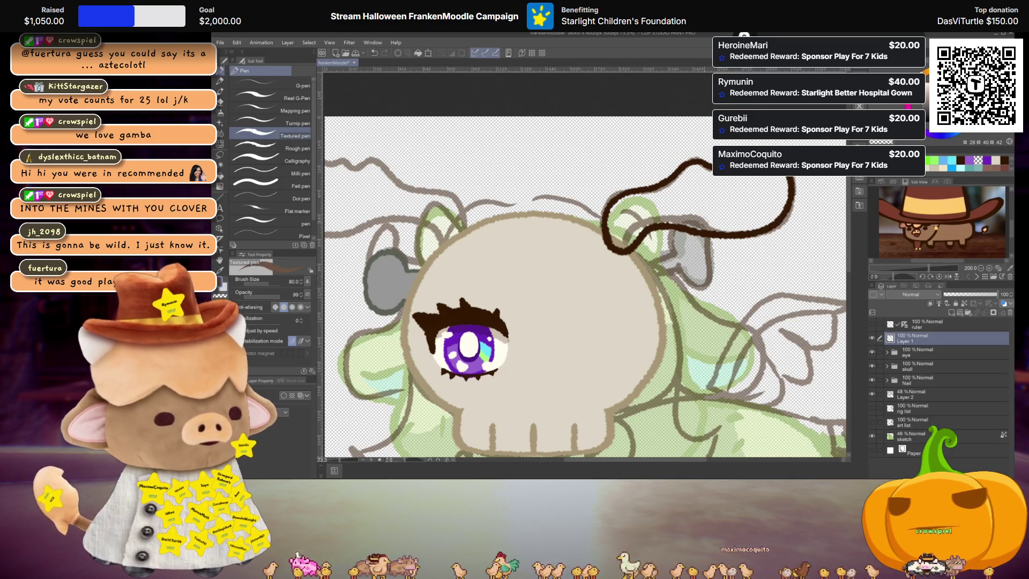
Add a layer above Layer 1, then fill the horn solid brown on Layer 1
{"action": "key", "text": "g"}
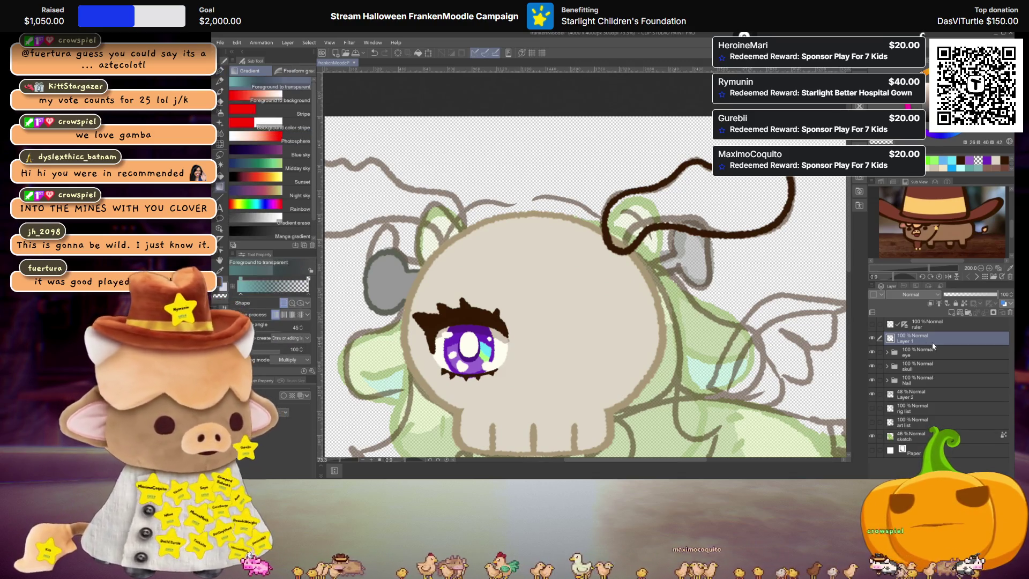
{"action": "key", "text": "ctrl+v"}
{"action": "left_click", "coordinate": [928, 352]}
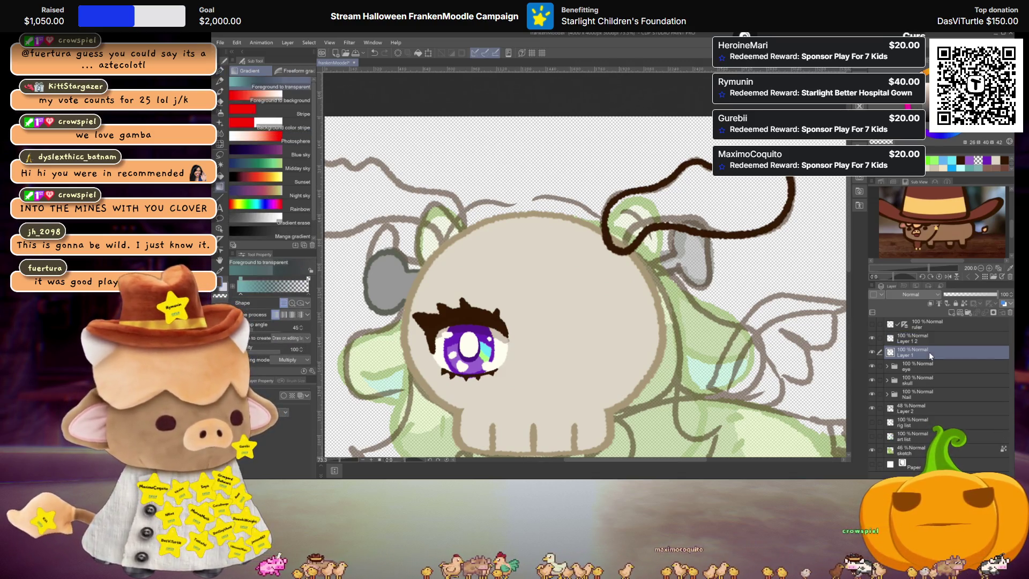
{"action": "key", "text": "g"}
{"action": "left_click", "coordinate": [737, 204]}
{"action": "scroll", "coordinate": [737, 204], "scroll_direction": "down", "scroll_amount": 3}
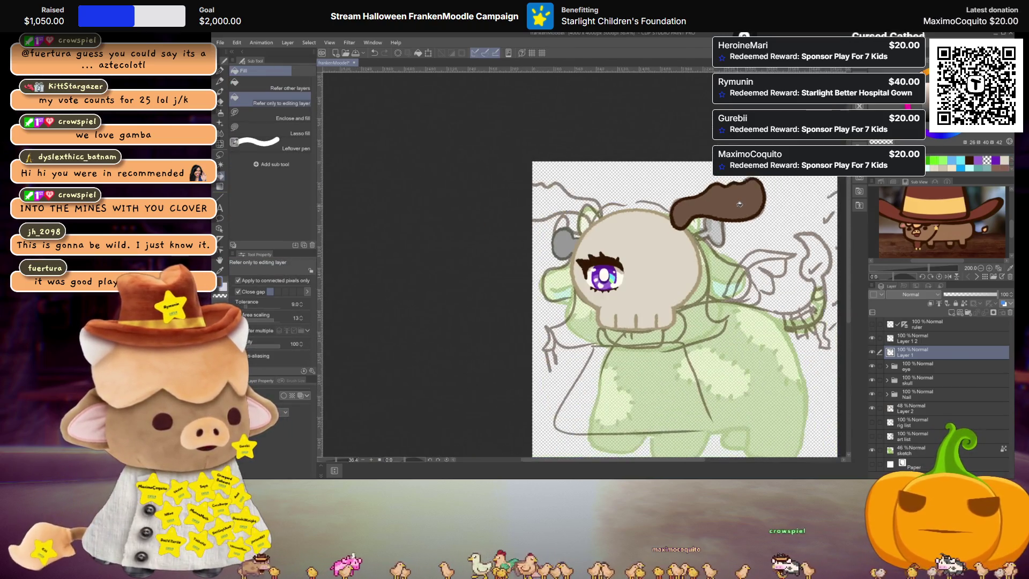
{"action": "scroll", "coordinate": [739, 204], "scroll_direction": "up", "scroll_amount": 3}
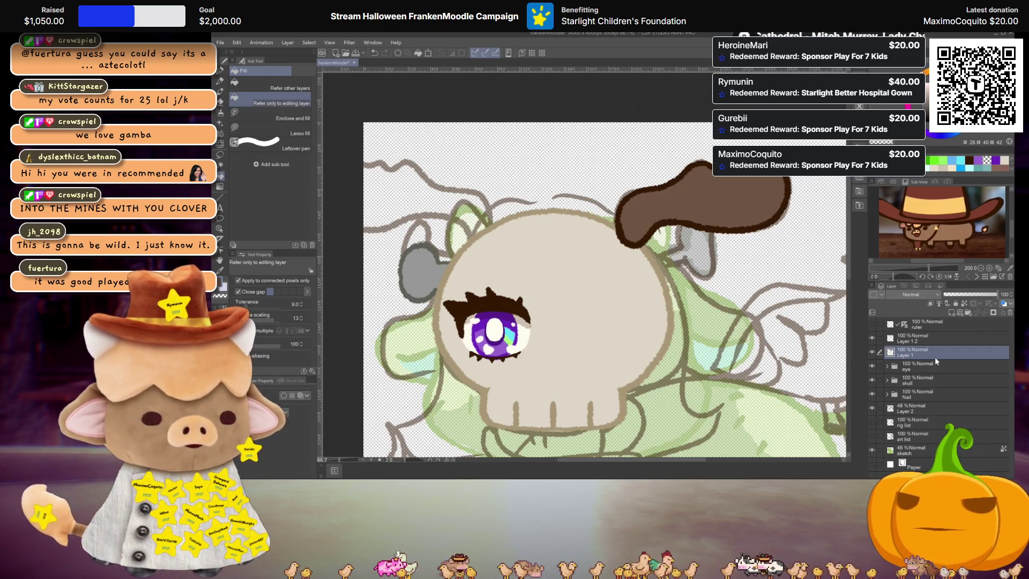
{"action": "scroll", "coordinate": [684, 315], "scroll_direction": "down", "scroll_amount": 1}
{"action": "left_click_drag", "start_coordinate": [684, 316], "coordinate": [680, 274]}
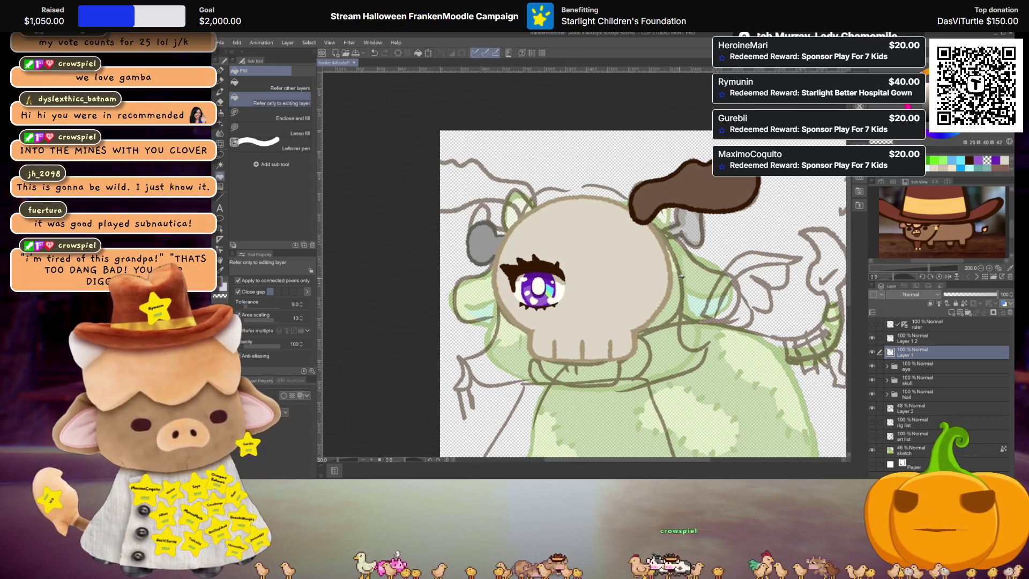
{"action": "scroll", "coordinate": [681, 276], "scroll_direction": "up", "scroll_amount": 1}
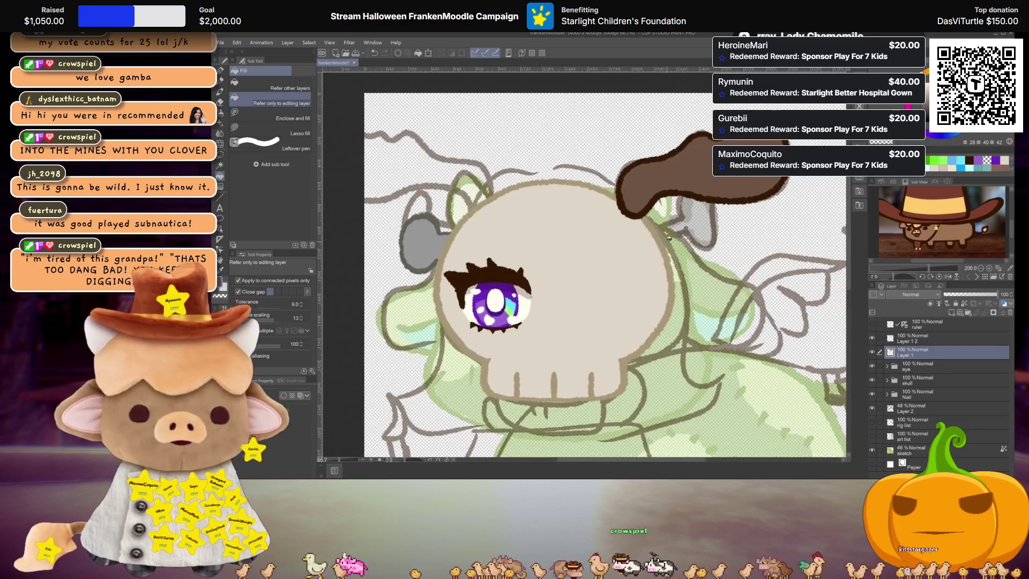
Merge the horn fill and outline layers and rename the result mooseHorn
{"action": "left_click", "coordinate": [926, 338]}
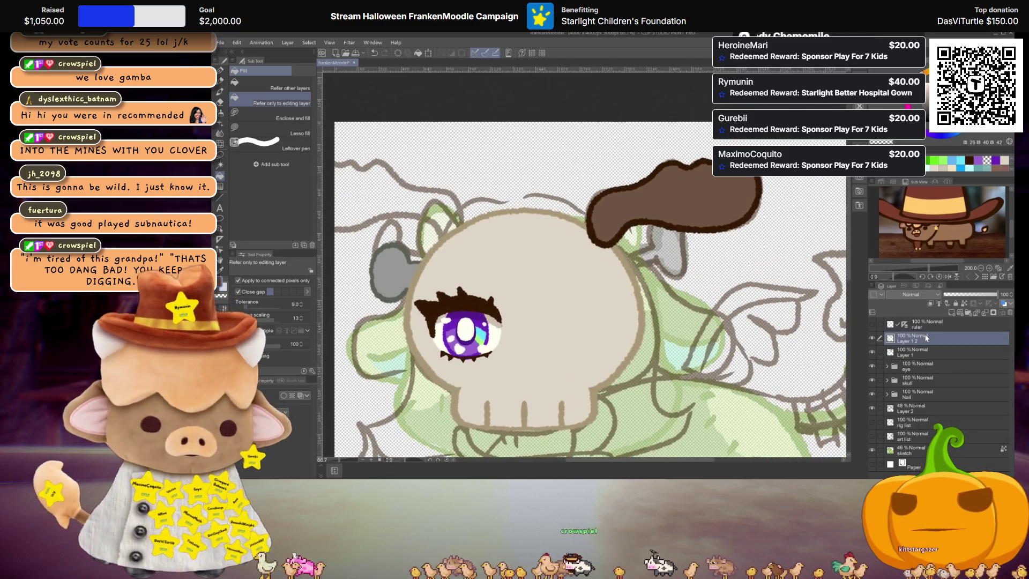
{"action": "key", "text": "ctrl+e"}
{"action": "double_click", "coordinate": [922, 339]}
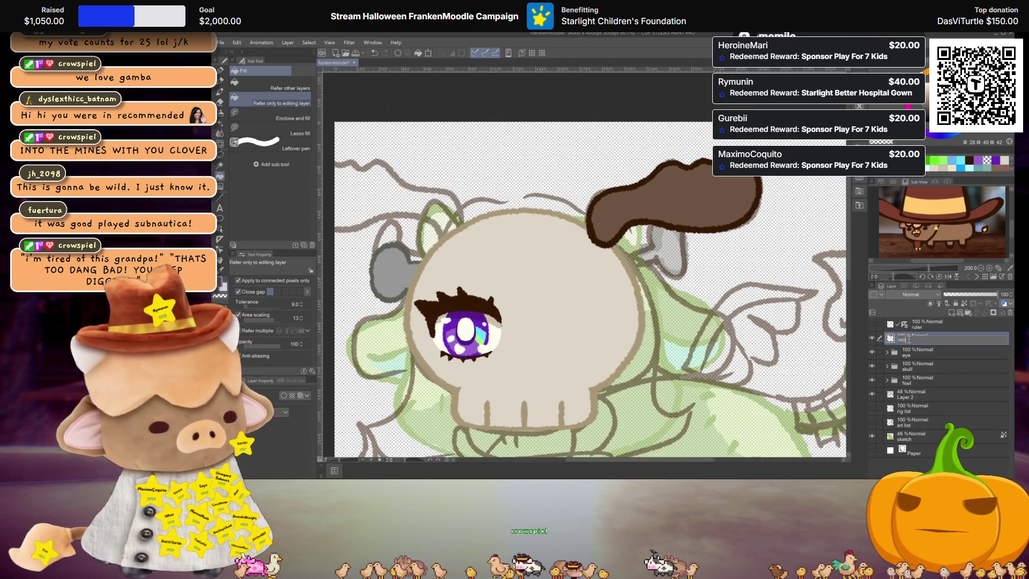
{"action": "type", "text": "Horn"}
{"action": "key", "text": "Return"}
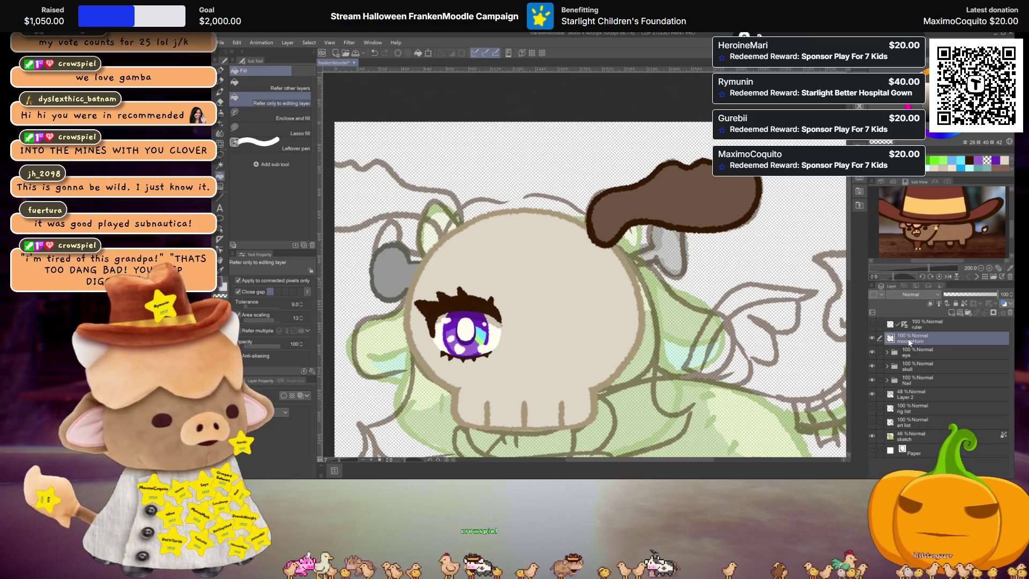
Show the art list, move its layer above mooseHorn, and bring the lower list items into view
{"action": "left_click", "coordinate": [872, 423]}
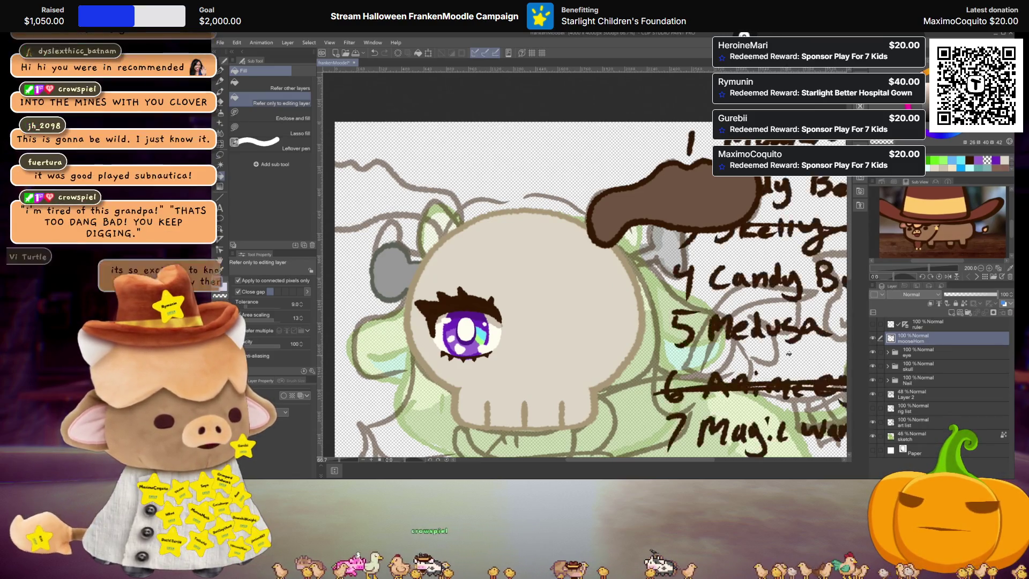
{"action": "key", "text": "ctrl+minus"}
{"action": "mouse_move", "coordinate": [922, 421]}
{"action": "left_mouse_down"}
{"action": "mouse_move", "coordinate": [908, 338]}
{"action": "mouse_move", "coordinate": [915, 351]}
{"action": "mouse_move", "coordinate": [901, 349]}
{"action": "left_mouse_up"}
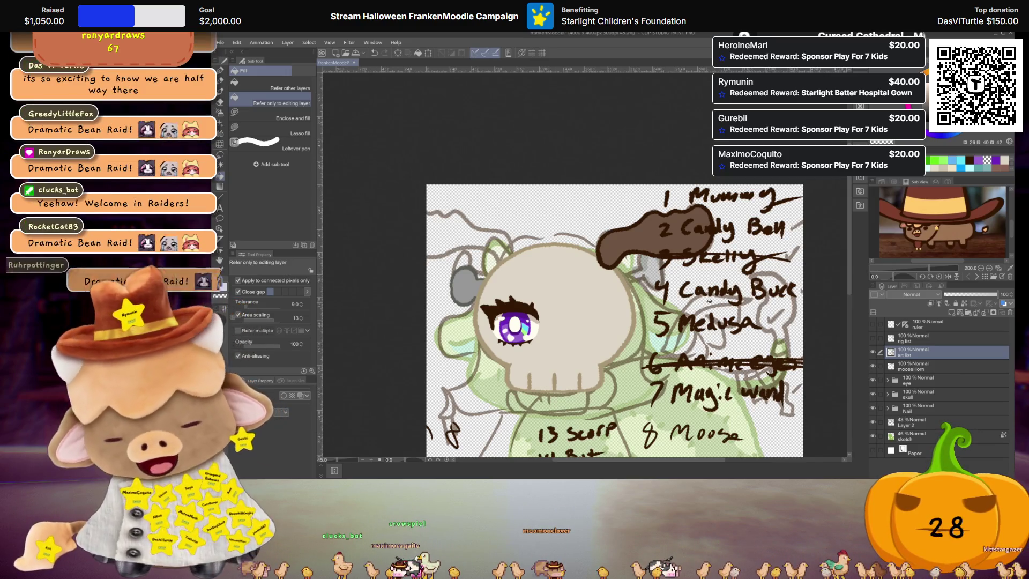
{"action": "scroll", "coordinate": [709, 301], "scroll_direction": "up", "scroll_amount": 2}
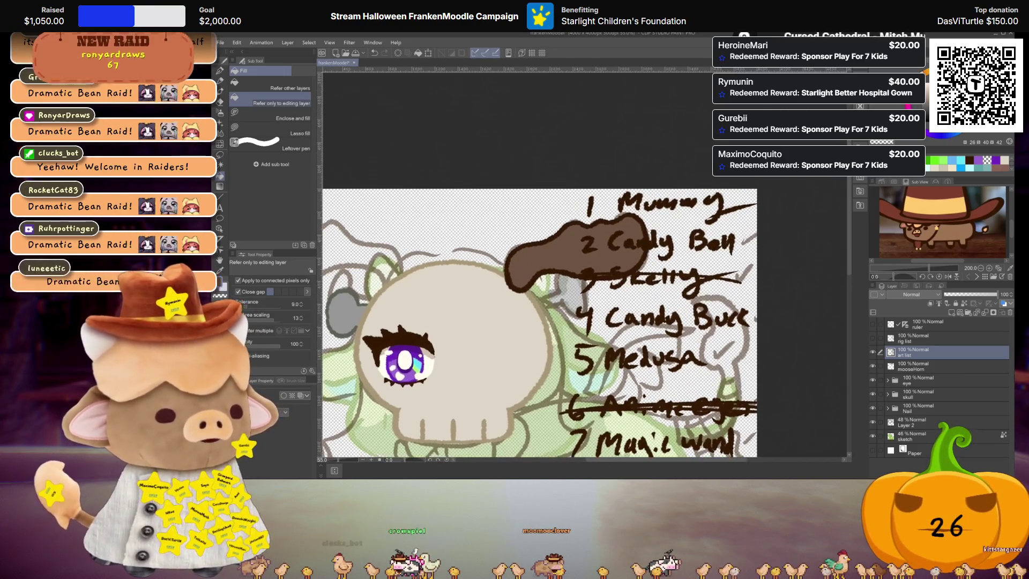
{"action": "scroll", "coordinate": [598, 314], "scroll_direction": "down", "scroll_amount": 1}
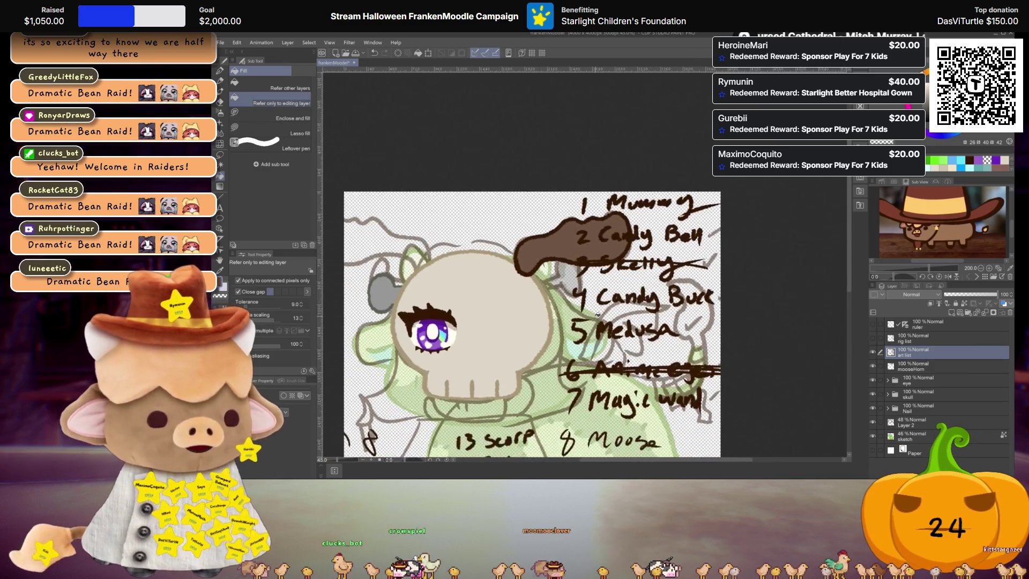
{"action": "scroll", "coordinate": [597, 313], "scroll_direction": "down", "scroll_amount": 2}
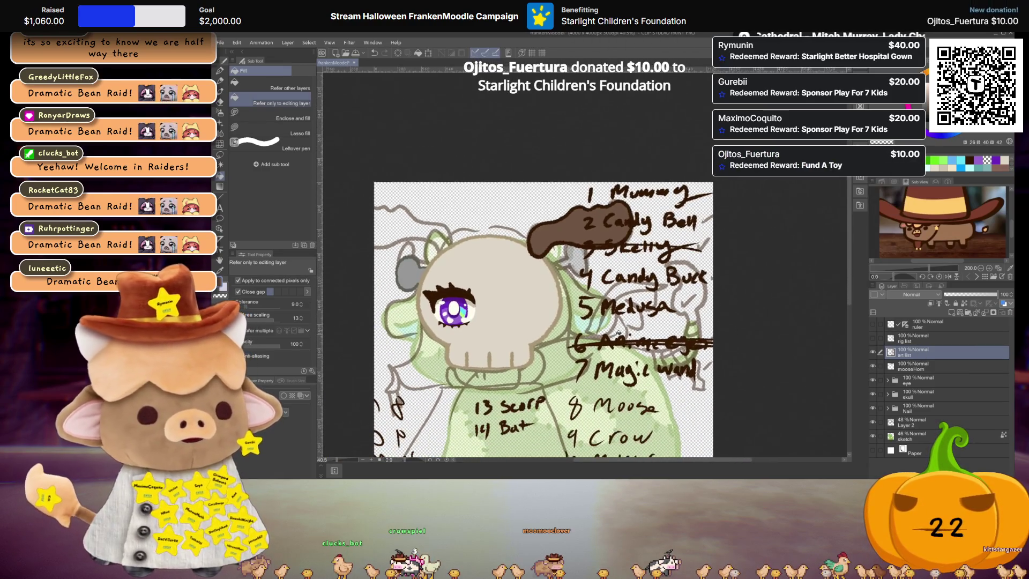
{"action": "left_click_drag", "start_coordinate": [597, 314], "coordinate": [620, 269]}
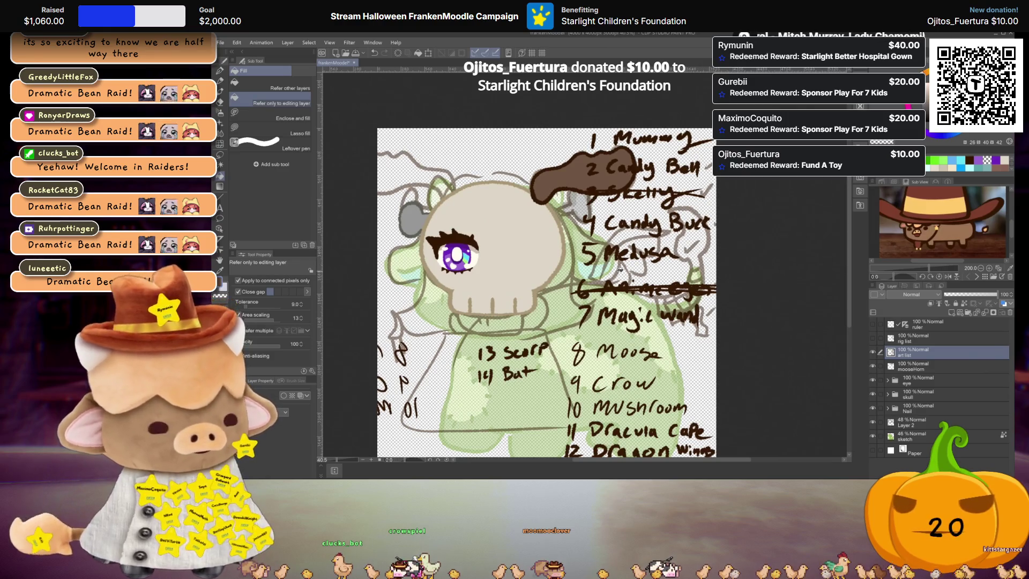
Strike through '8 Moose' on the art list with a dark textured pen line
{"action": "key", "text": "p"}
{"action": "left_click_drag", "start_coordinate": [686, 353], "coordinate": [567, 360]}
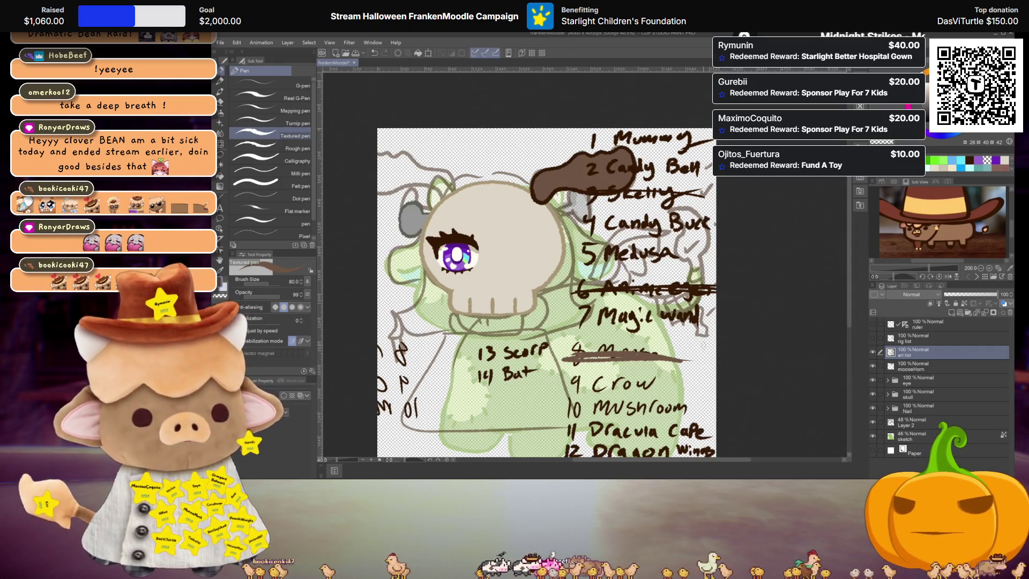
{"action": "scroll", "coordinate": [547, 289], "scroll_direction": "up", "scroll_amount": 3}
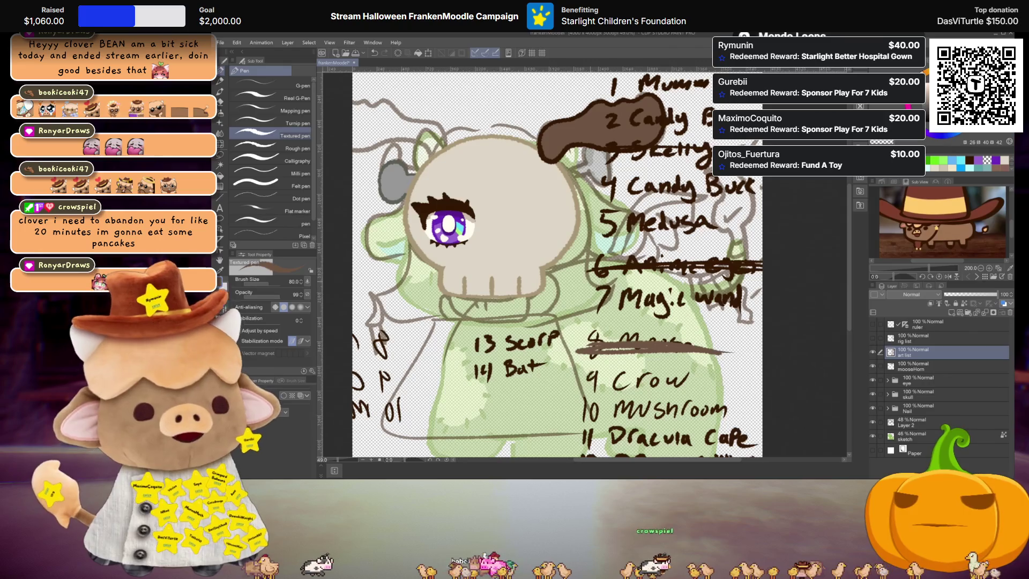
{"action": "scroll", "coordinate": [486, 256], "scroll_direction": "up", "scroll_amount": 1}
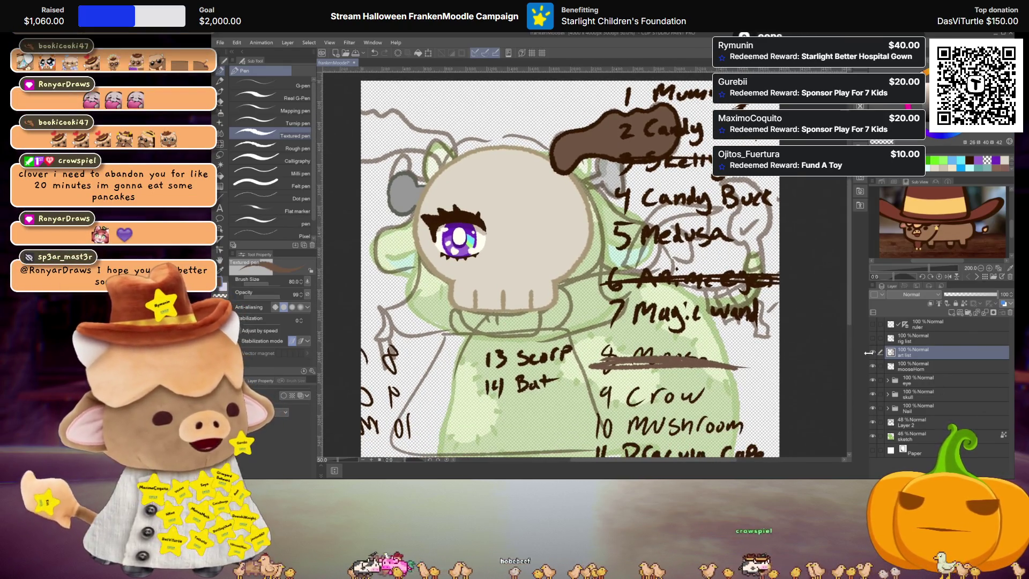
Hide the handwritten art list layer, select mooseHorn, and centre the view on the skull mask
{"action": "left_click", "coordinate": [871, 353]}
{"action": "left_click", "coordinate": [890, 367]}
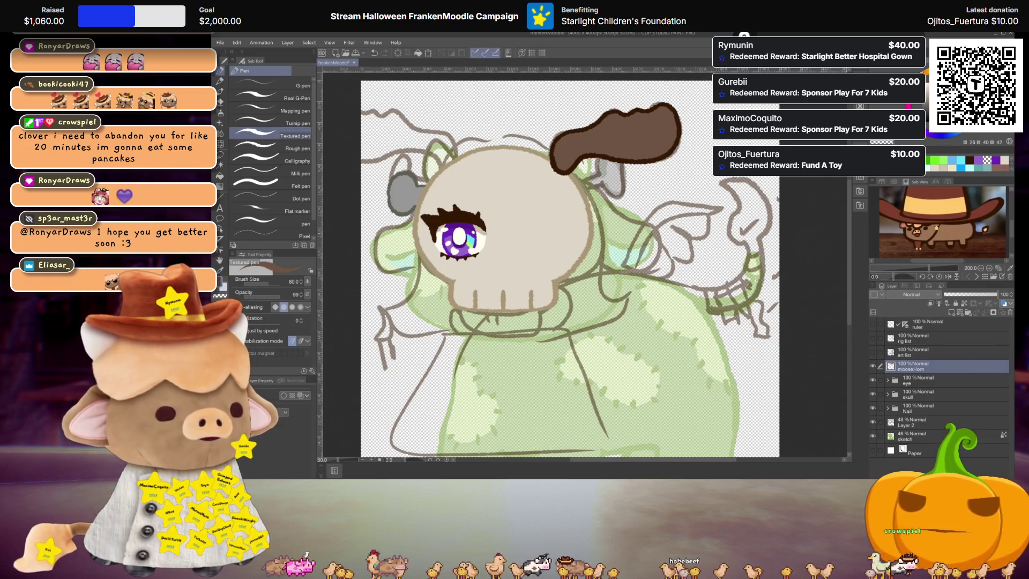
{"action": "scroll", "coordinate": [394, 162], "scroll_direction": "up", "scroll_amount": 1}
{"action": "left_click_drag", "start_coordinate": [535, 241], "coordinate": [584, 263]}
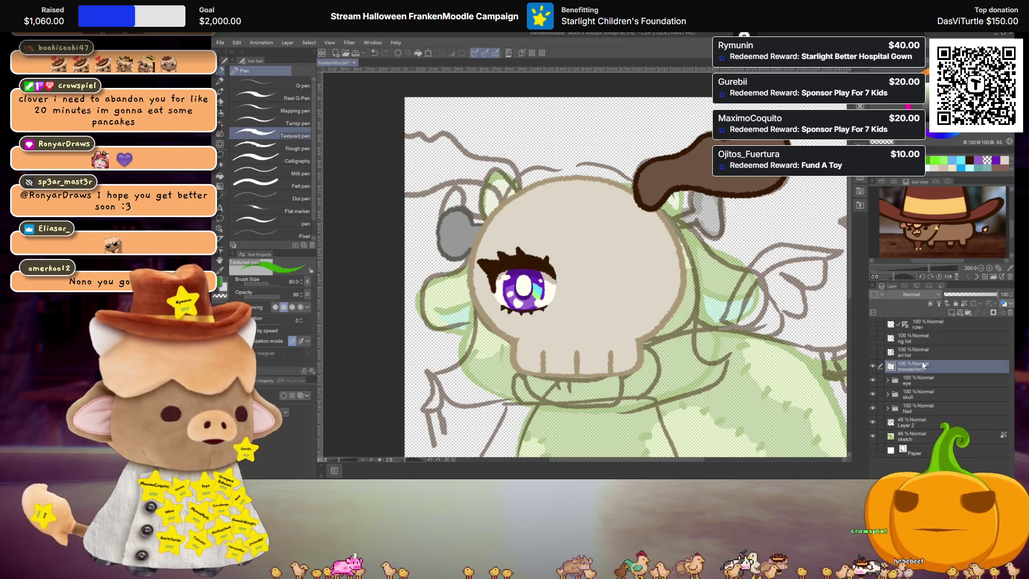
Add a new layer above mooseHorn and name it hairClip
{"action": "left_click", "coordinate": [953, 313]}
{"action": "double_click", "coordinate": [916, 368]}
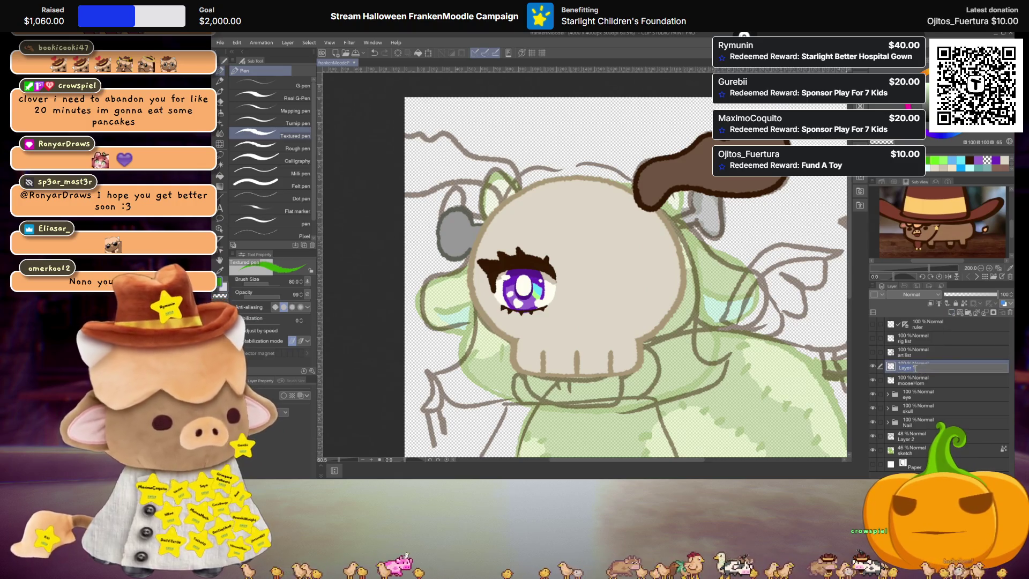
{"action": "type", "text": "cli"}
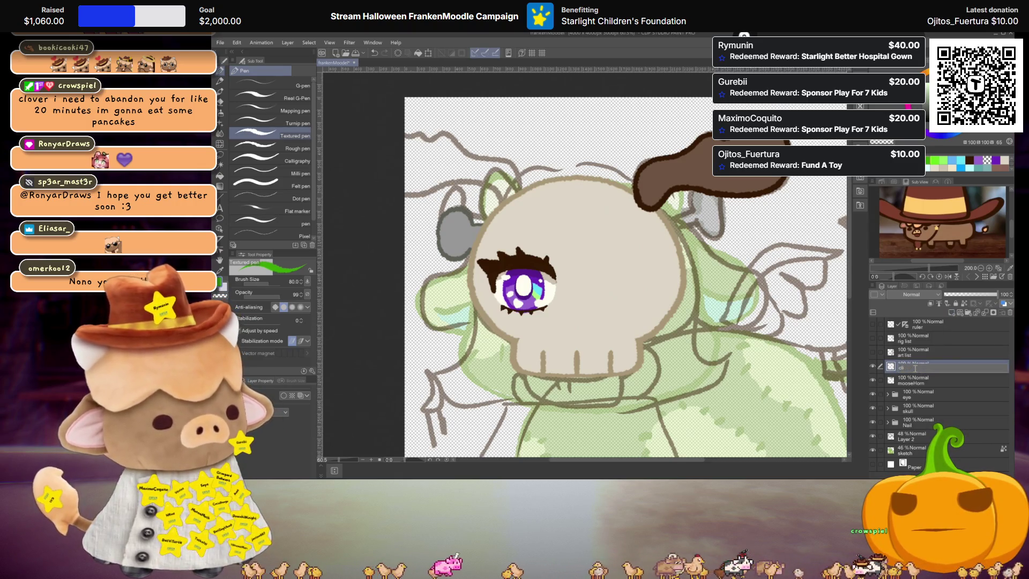
{"action": "key", "text": "BackSpace"}
{"action": "key", "text": "BackSpace"}
{"action": "key", "text": "BackSpace"}
{"action": "type", "text": "hairClip"}
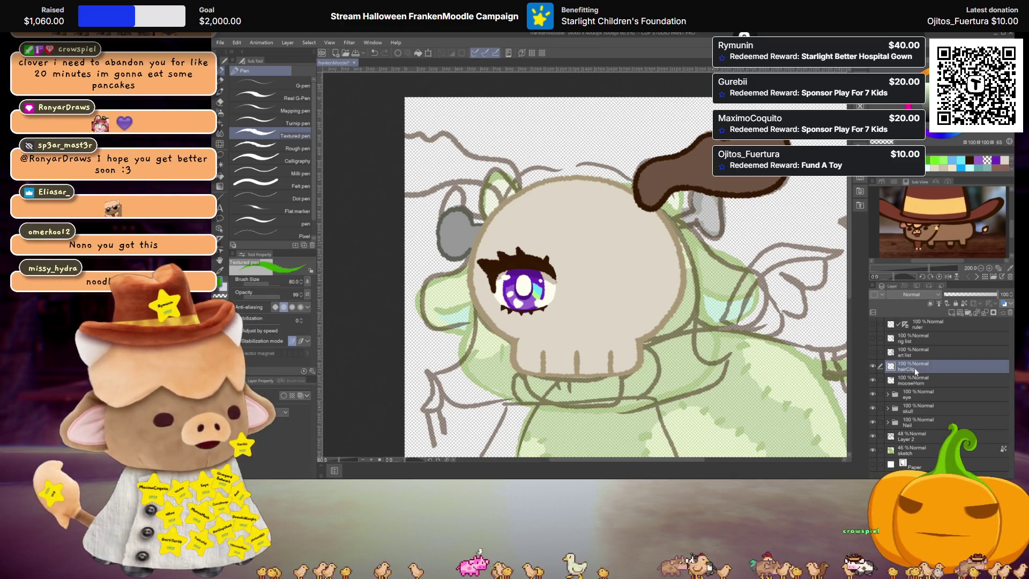
{"action": "key", "text": "Return"}
Zoom in on the skull and outline a cyan hair shape over its top after two discarded attempts
{"action": "key", "text": "ctrl+plus"}
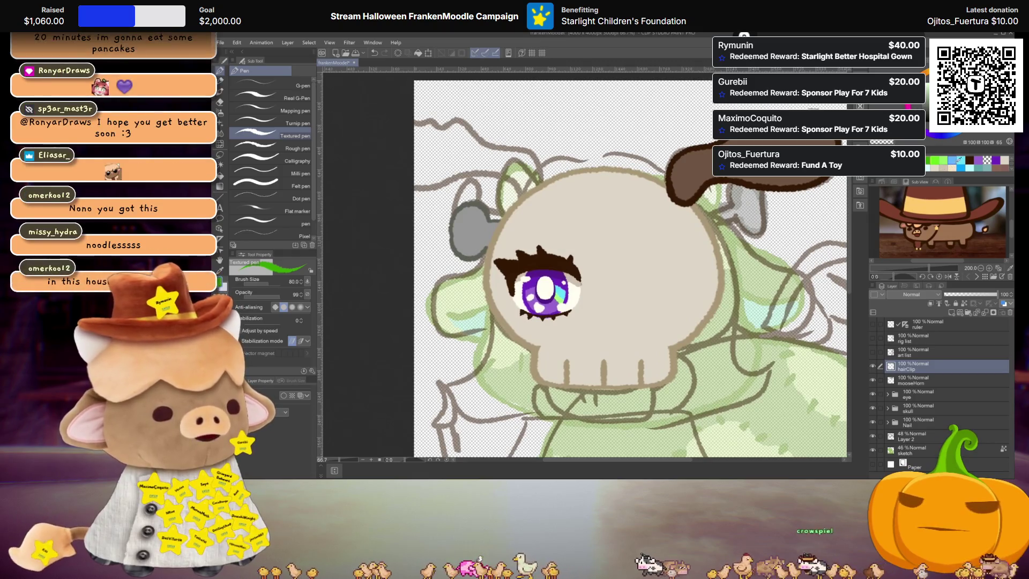
{"action": "key", "text": "ctrl+plus"}
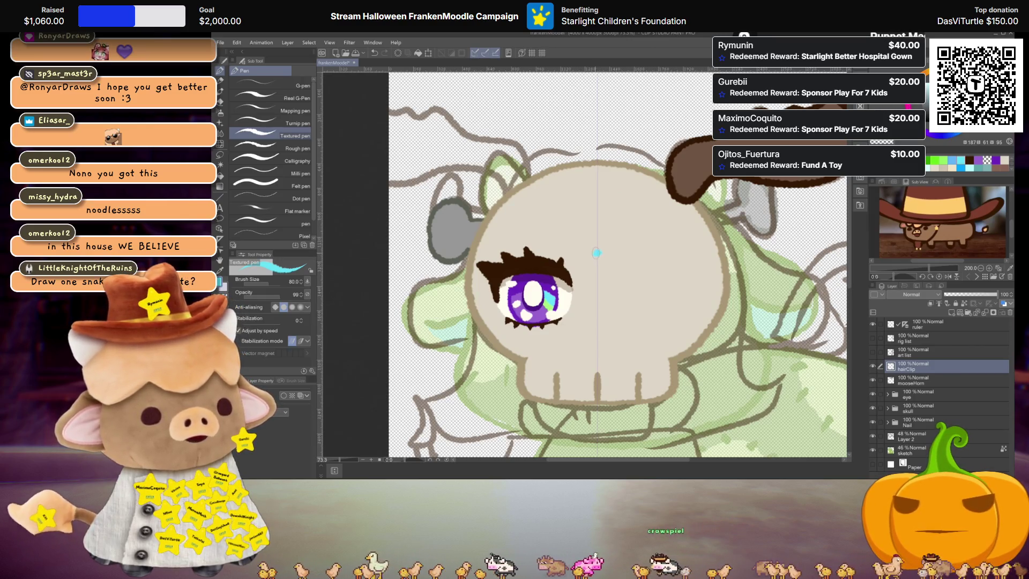
{"action": "mouse_move", "coordinate": [588, 255]}
{"action": "left_mouse_down"}
{"action": "mouse_move", "coordinate": [454, 257]}
{"action": "mouse_move", "coordinate": [452, 234]}
{"action": "mouse_move", "coordinate": [498, 172]}
{"action": "mouse_move", "coordinate": [595, 140]}
{"action": "left_mouse_up"}
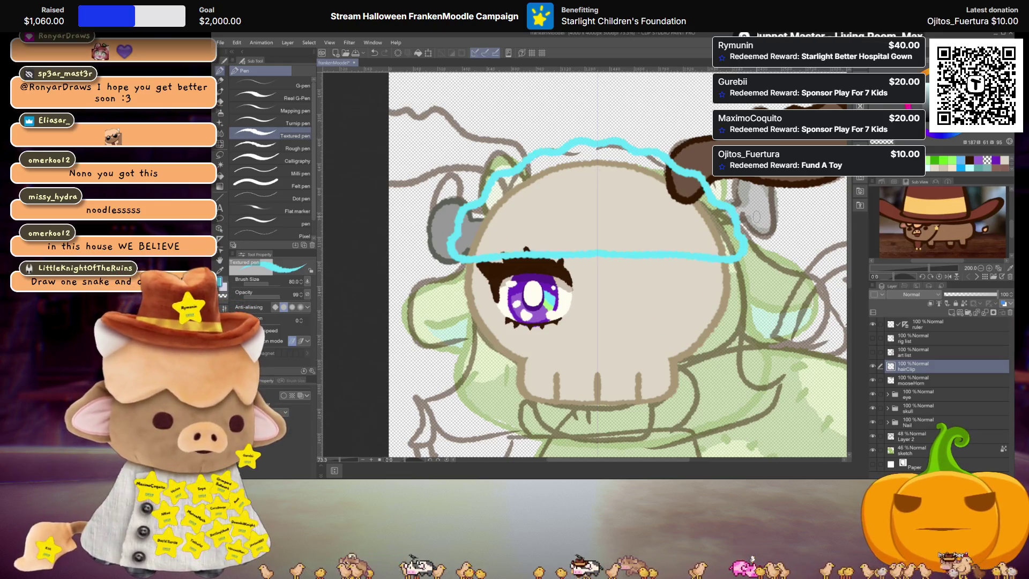
{"action": "key", "text": "ctrl+z"}
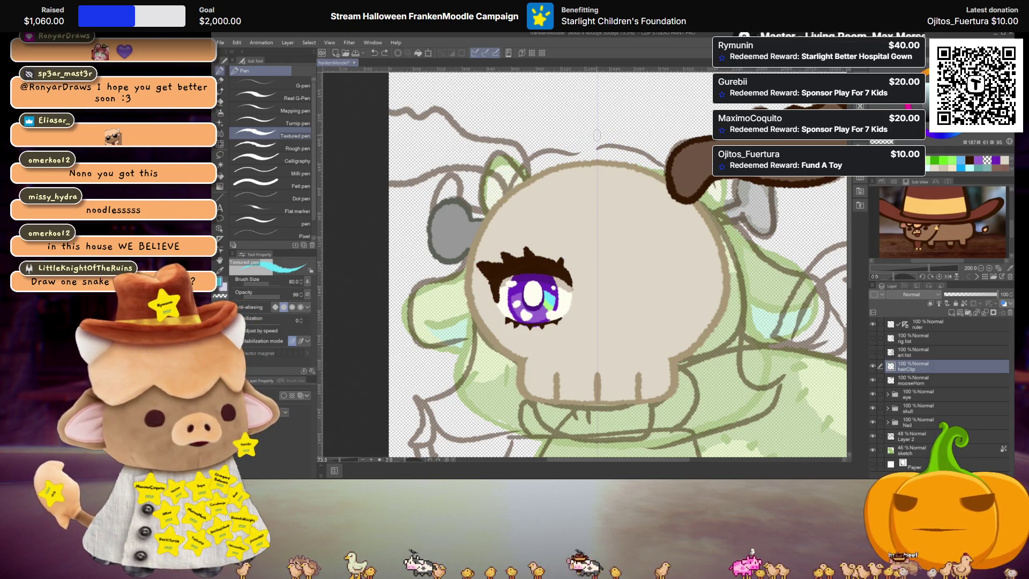
{"action": "mouse_move", "coordinate": [596, 135]}
{"action": "left_mouse_down"}
{"action": "mouse_move", "coordinate": [632, 133]}
{"action": "mouse_move", "coordinate": [649, 149]}
{"action": "mouse_move", "coordinate": [625, 142]}
{"action": "mouse_move", "coordinate": [714, 183]}
{"action": "left_mouse_up"}
{"action": "key", "text": "ctrl+z"}
{"action": "mouse_move", "coordinate": [480, 182]}
{"action": "left_mouse_down"}
{"action": "mouse_move", "coordinate": [450, 247]}
{"action": "mouse_move", "coordinate": [495, 260]}
{"action": "mouse_move", "coordinate": [580, 258]}
{"action": "left_mouse_up"}
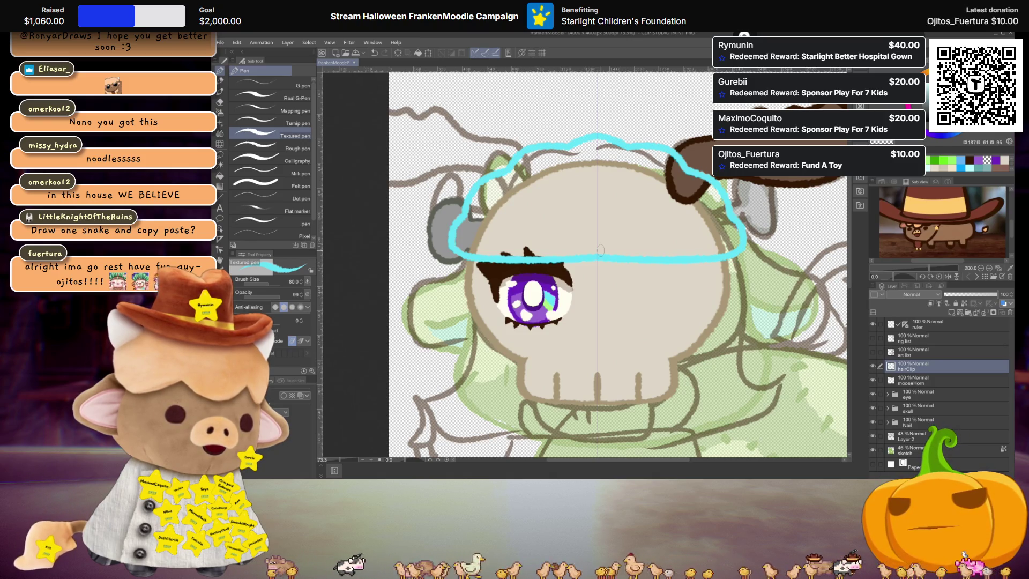
Fill the hair shape solid cyan, then undo the fill and outline
{"action": "key", "text": "g"}
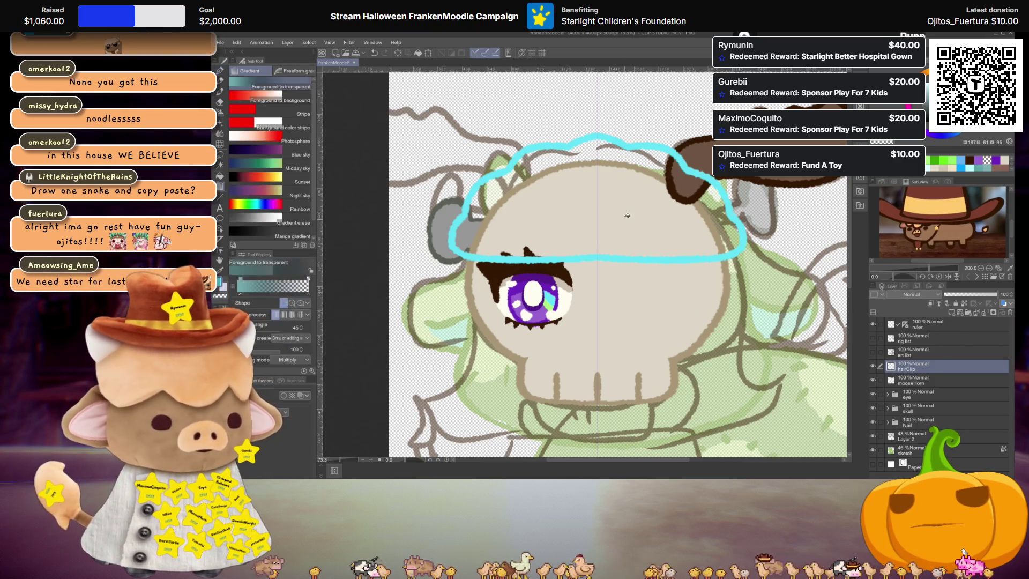
{"action": "left_click", "coordinate": [644, 207]}
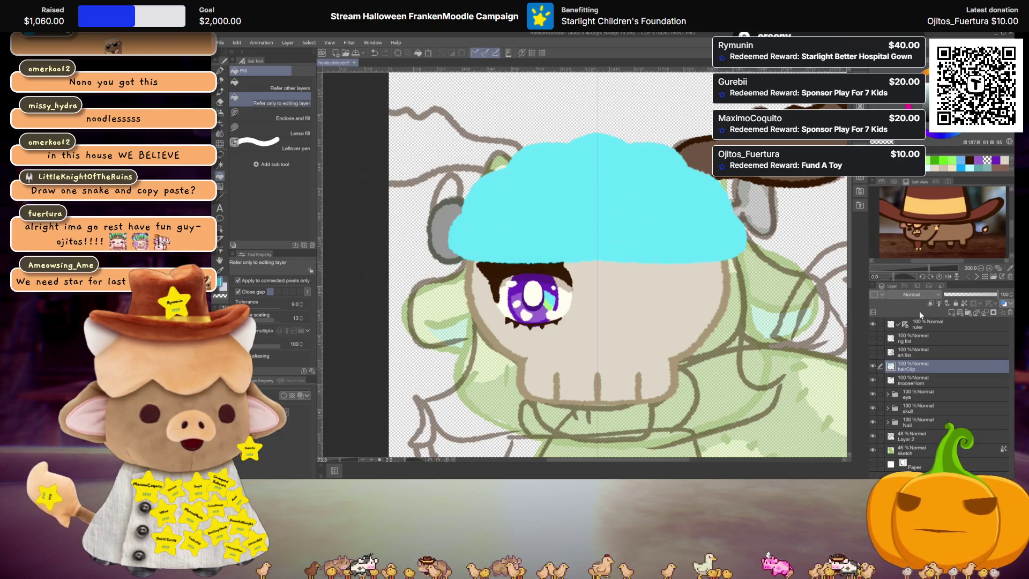
{"action": "key", "text": "ctrl+z"}
{"action": "key", "text": "ctrl+z"}
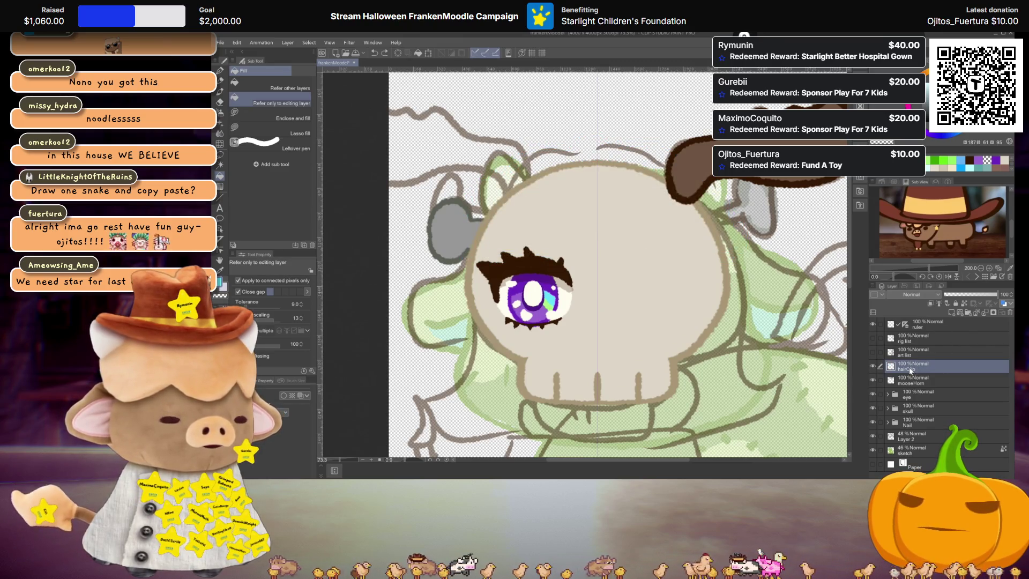
{"action": "key", "text": "ctrl+y"}
{"action": "key", "text": "ctrl+y"}
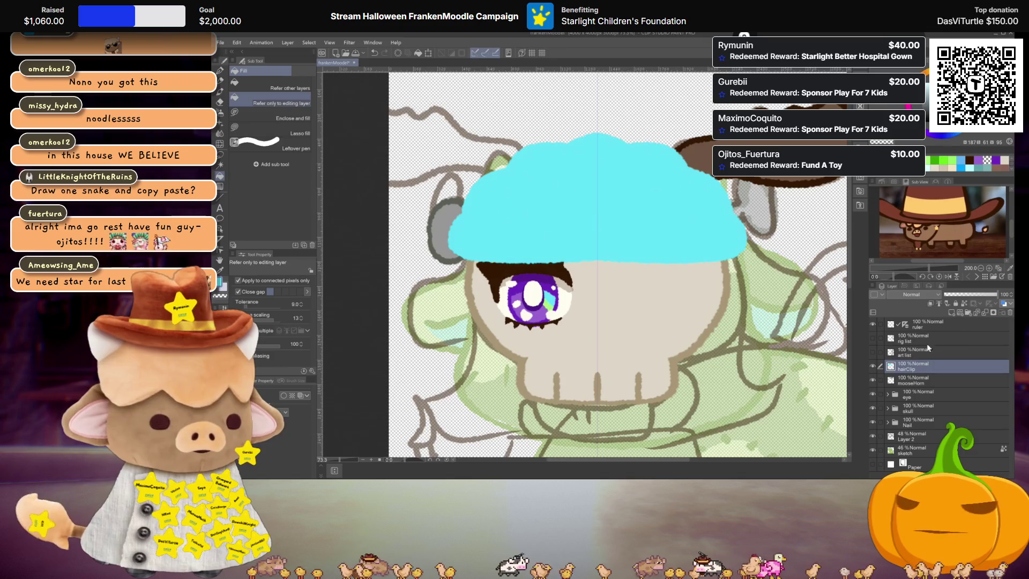
{"action": "key", "text": "ctrl+z"}
{"action": "key", "text": "ctrl+z"}
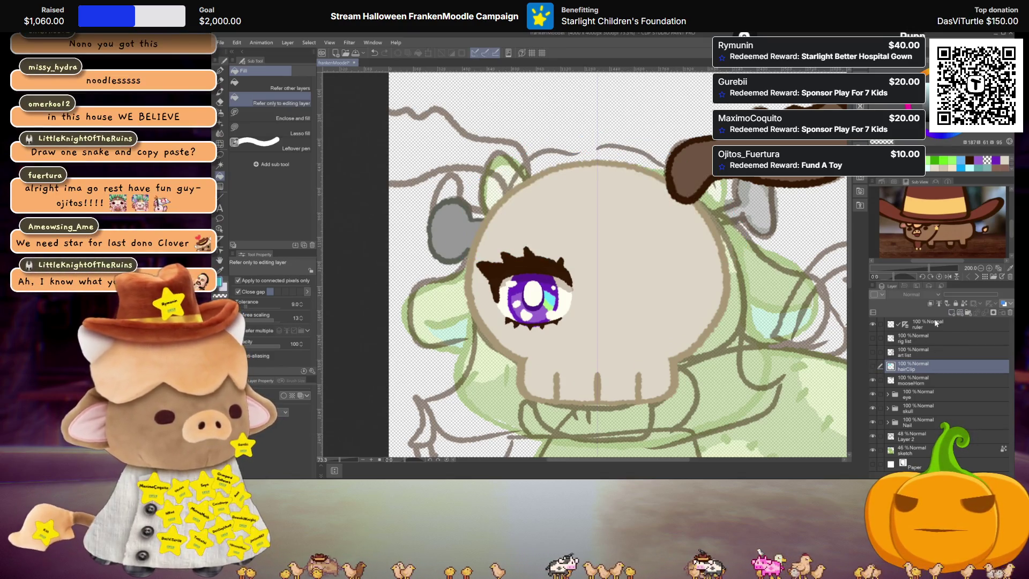
On a new layer above hairClip, draw a green strand curling down the skull top with the textured pen
{"action": "left_click", "coordinate": [951, 311]}
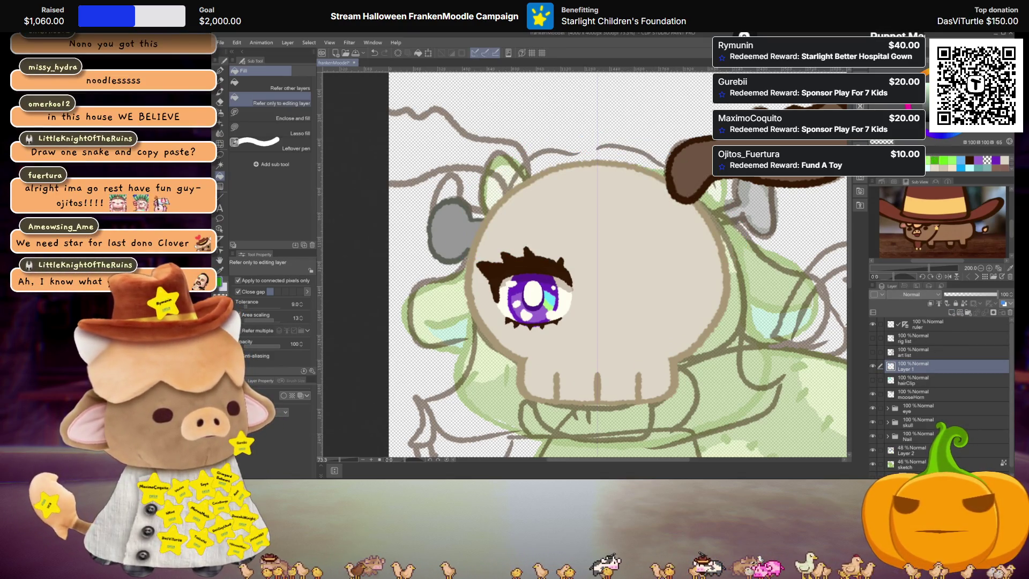
{"action": "key", "text": "p"}
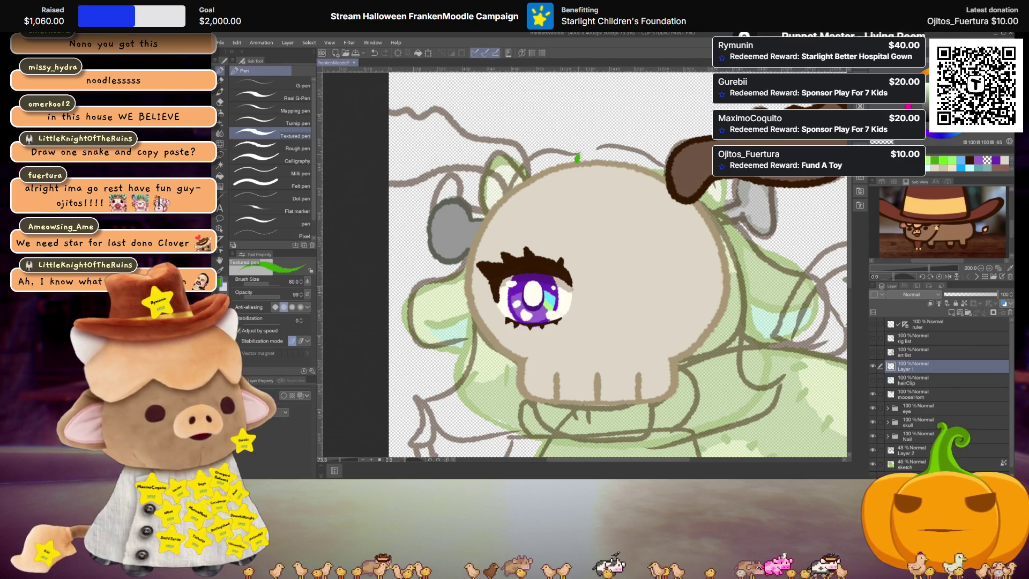
{"action": "mouse_move", "coordinate": [576, 161]}
{"action": "left_mouse_down"}
{"action": "mouse_move", "coordinate": [619, 150]}
{"action": "mouse_move", "coordinate": [631, 165]}
{"action": "mouse_move", "coordinate": [616, 220]}
{"action": "mouse_move", "coordinate": [587, 244]}
{"action": "mouse_move", "coordinate": [539, 234]}
{"action": "mouse_move", "coordinate": [537, 211]}
{"action": "left_mouse_up"}
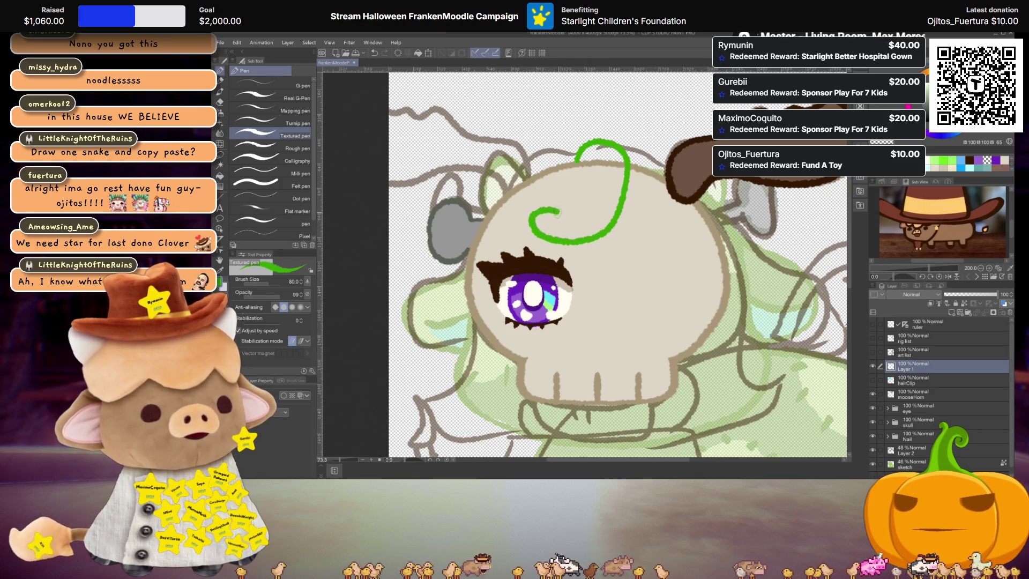
{"action": "key", "text": "ctrl+z"}
{"action": "mouse_move", "coordinate": [628, 166]}
{"action": "left_mouse_down"}
{"action": "mouse_move", "coordinate": [616, 231]}
{"action": "mouse_move", "coordinate": [543, 243]}
{"action": "mouse_move", "coordinate": [546, 194]}
{"action": "mouse_move", "coordinate": [572, 204]}
{"action": "left_mouse_up"}
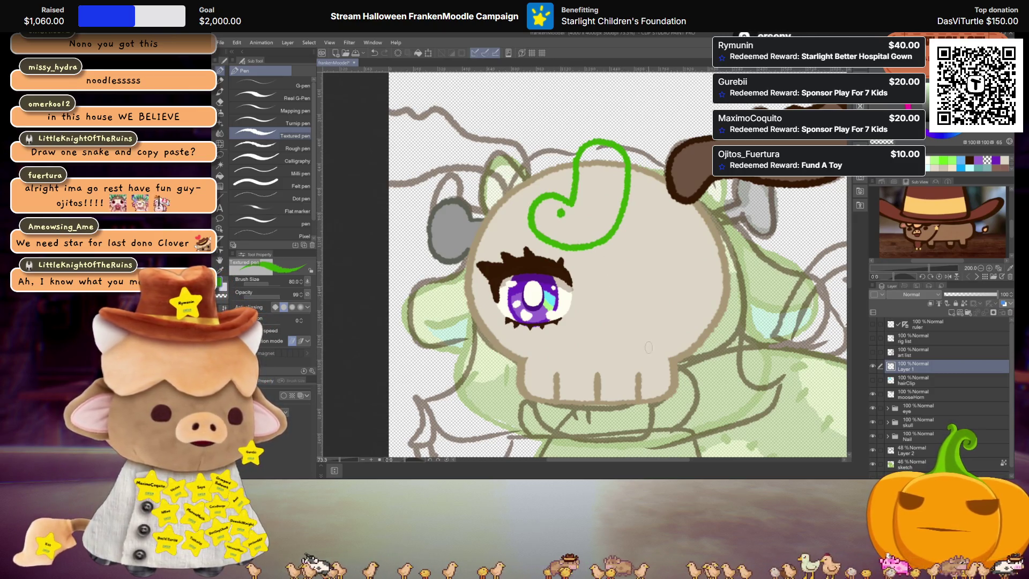
Remove the short green stroke and the small dot inside the heart, then zoom out
{"action": "left_click_drag", "start_coordinate": [531, 214], "coordinate": [503, 197]}
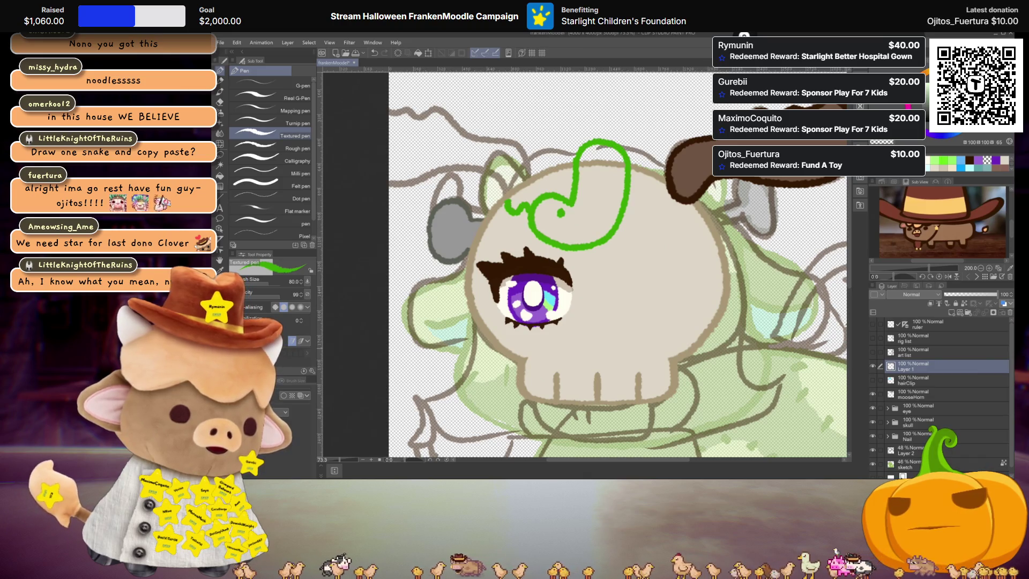
{"action": "key", "text": "ctrl+z"}
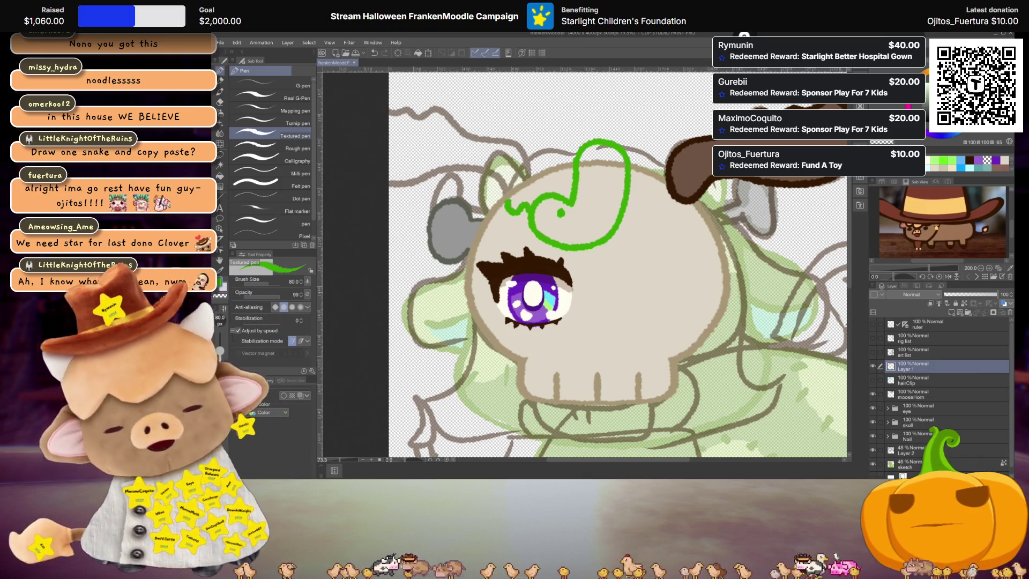
{"action": "key", "text": "ctrl+z"}
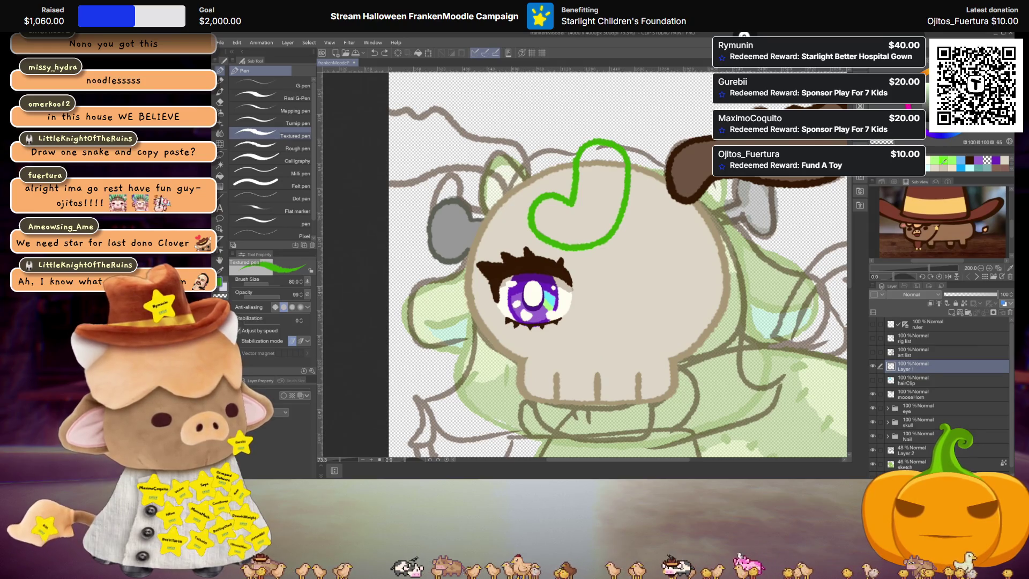
{"action": "scroll", "coordinate": [581, 262], "scroll_direction": "down", "scroll_amount": 5}
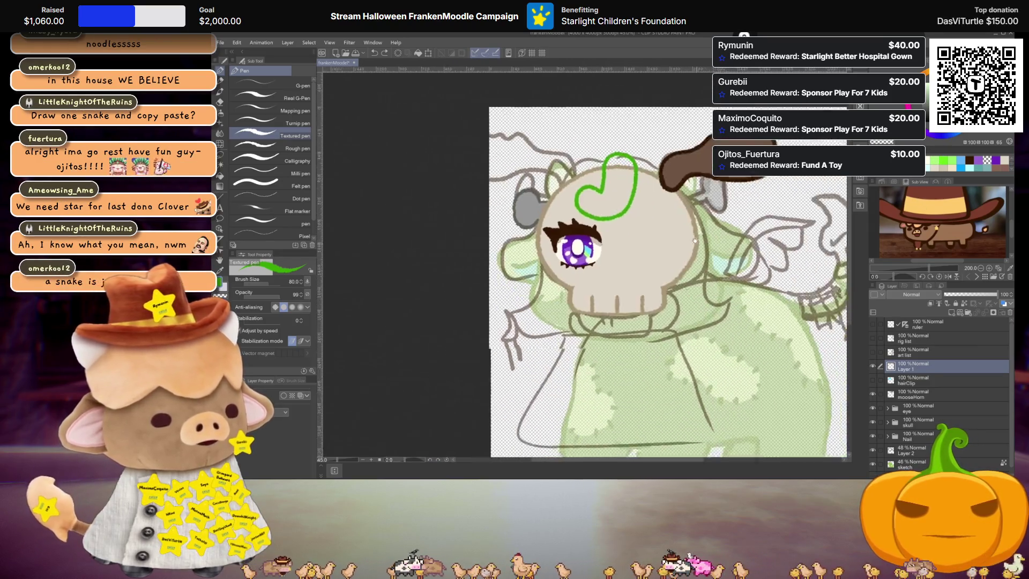
Fade the bottom green sketch layer to about 38% opacity and reframe the skull and eye
{"action": "scroll", "coordinate": [938, 397], "scroll_direction": "down", "scroll_amount": 1}
{"action": "left_click", "coordinate": [911, 457]}
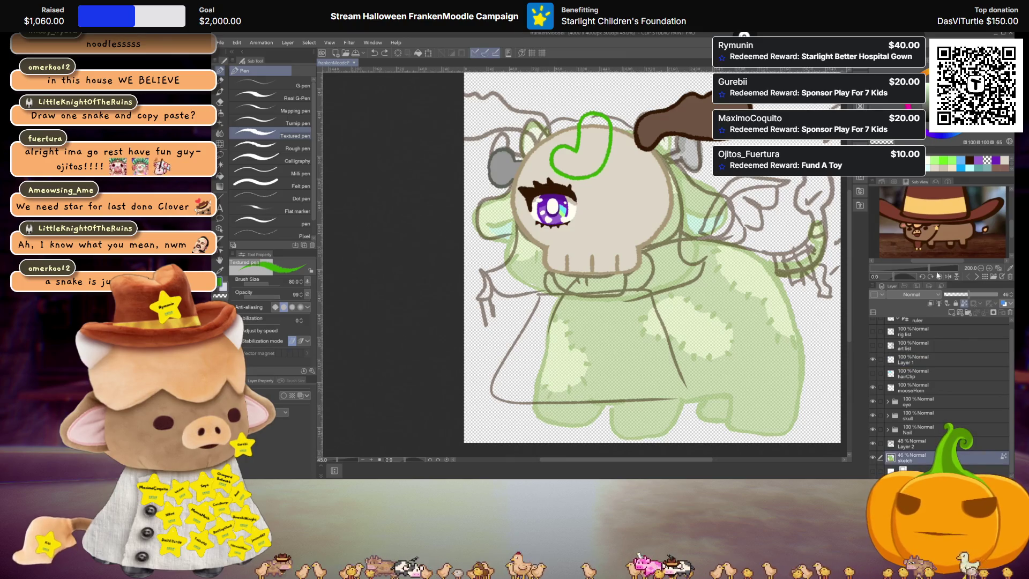
{"action": "left_click_drag", "start_coordinate": [971, 297], "coordinate": [1000, 295]}
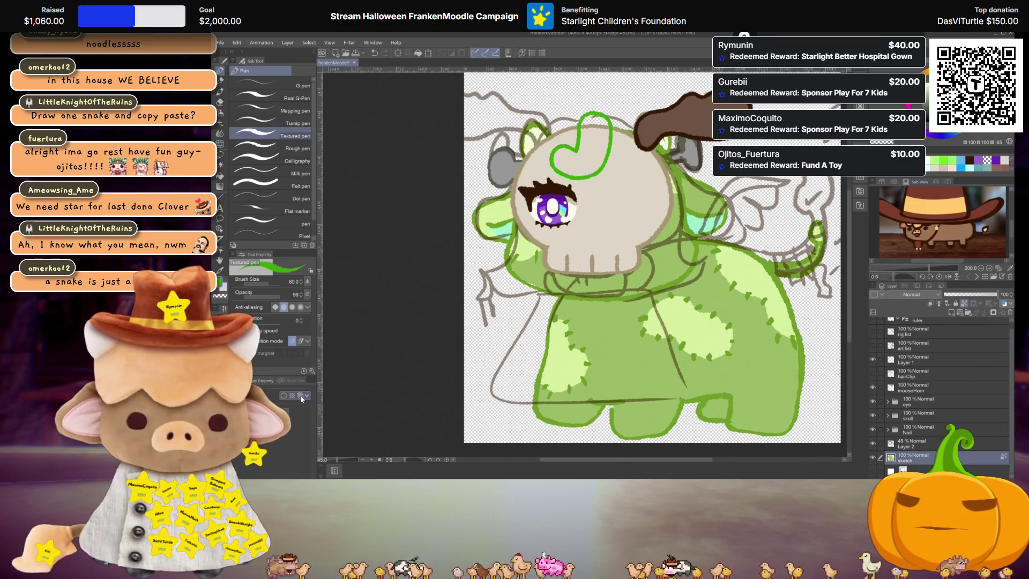
{"action": "left_click", "coordinate": [970, 294]}
{"action": "left_click_drag", "start_coordinate": [964, 294], "coordinate": [965, 294]}
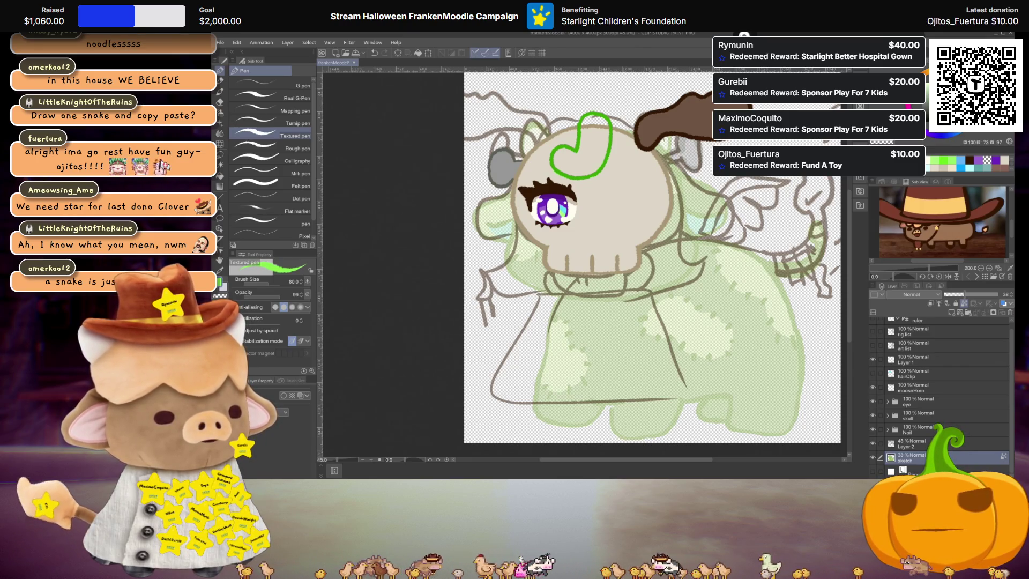
{"action": "scroll", "coordinate": [643, 223], "scroll_direction": "up", "scroll_amount": 4}
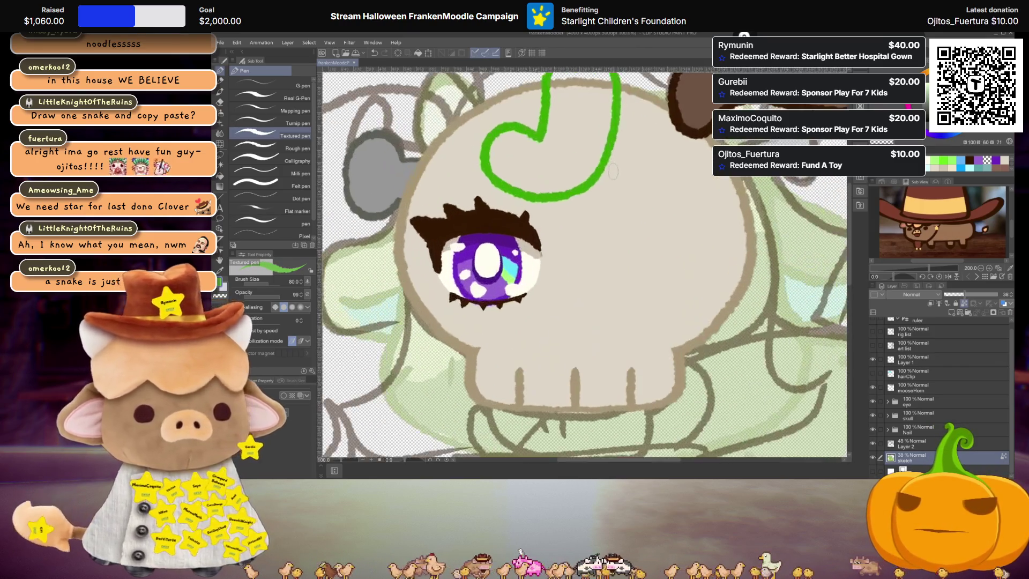
{"action": "left_click_drag", "start_coordinate": [644, 223], "coordinate": [651, 234]}
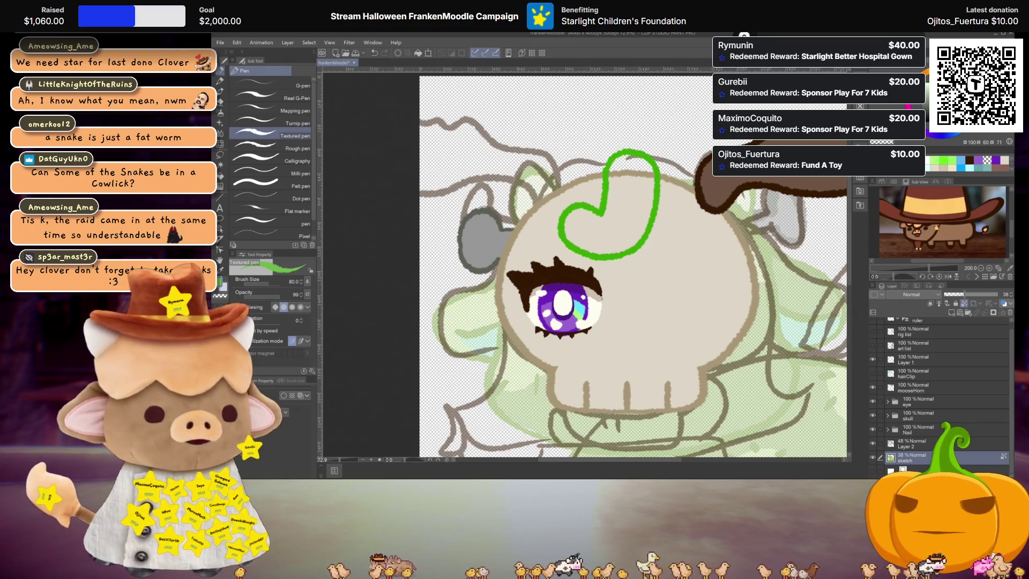
Fill the heart outline on Layer 1 solid green
{"action": "scroll", "coordinate": [932, 360], "scroll_direction": "up", "scroll_amount": 1}
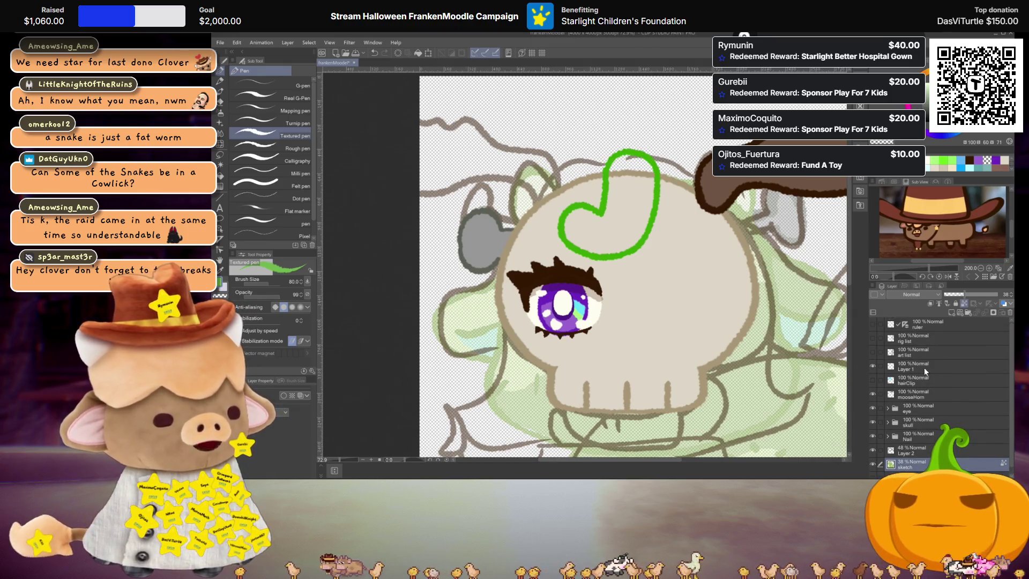
{"action": "left_click", "coordinate": [924, 367]}
{"action": "key", "text": "ctrl+shift+n"}
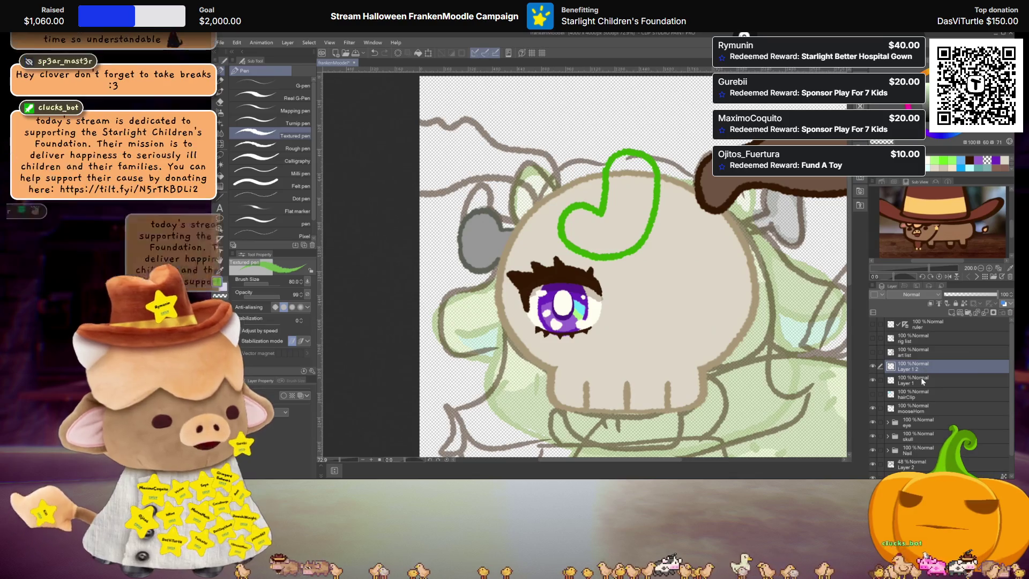
{"action": "left_click", "coordinate": [922, 381]}
{"action": "key", "text": "g"}
{"action": "left_click", "coordinate": [631, 212]}
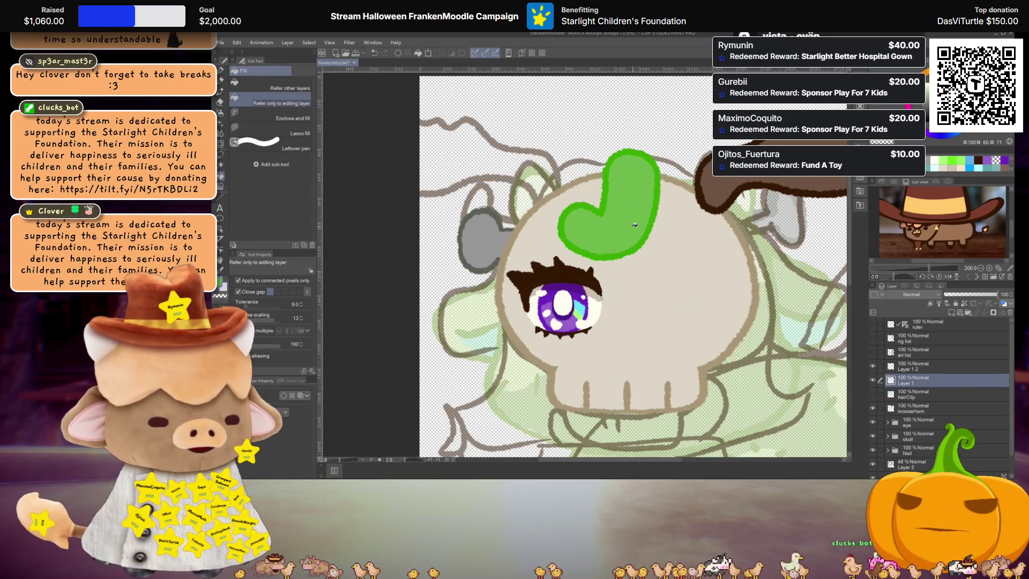
Merge away the empty extra layer and name the layer 'snake'
{"action": "scroll", "coordinate": [638, 236], "scroll_direction": "down", "scroll_amount": 3}
{"action": "scroll", "coordinate": [649, 263], "scroll_direction": "up", "scroll_amount": 2}
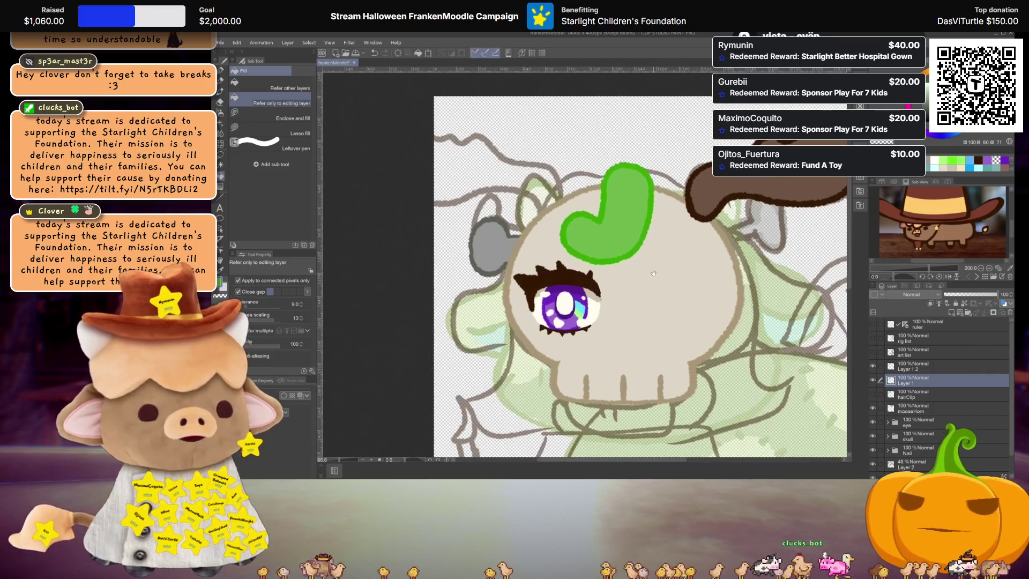
{"action": "scroll", "coordinate": [654, 273], "scroll_direction": "up", "scroll_amount": 1}
{"action": "left_click", "coordinate": [938, 368]}
{"action": "key", "text": "ctrl+e"}
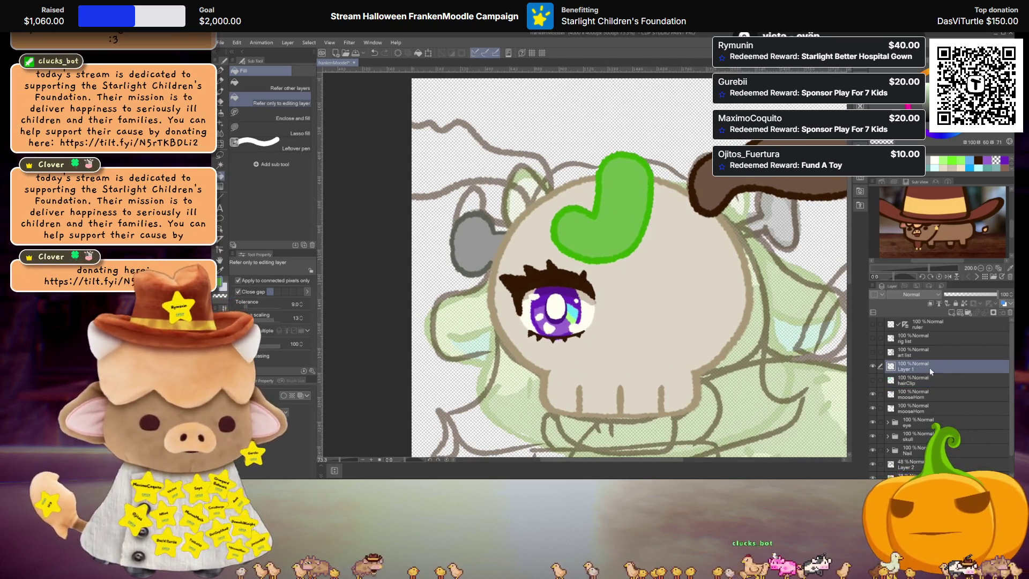
{"action": "type", "text": "snake"}
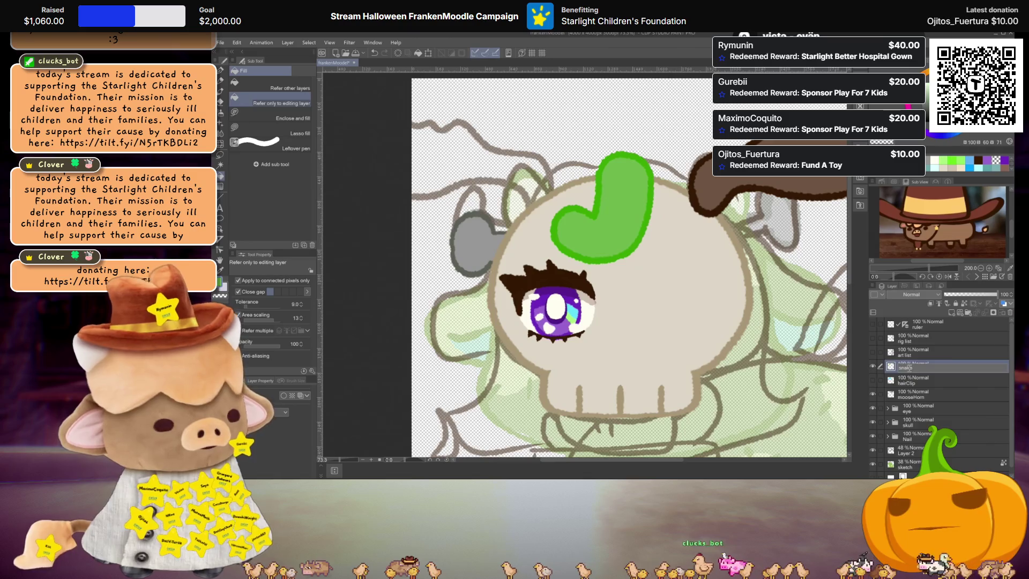
Add a new layer above snake and draw a pink tongue sticking out to the left
{"action": "scroll", "coordinate": [673, 254], "scroll_direction": "up", "scroll_amount": 4}
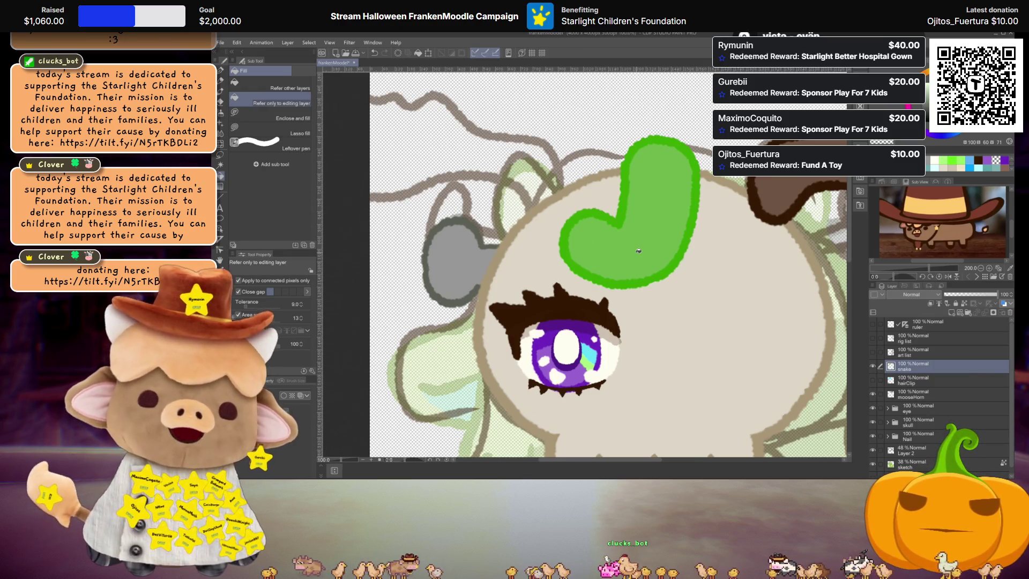
{"action": "scroll", "coordinate": [609, 230], "scroll_direction": "up", "scroll_amount": 1}
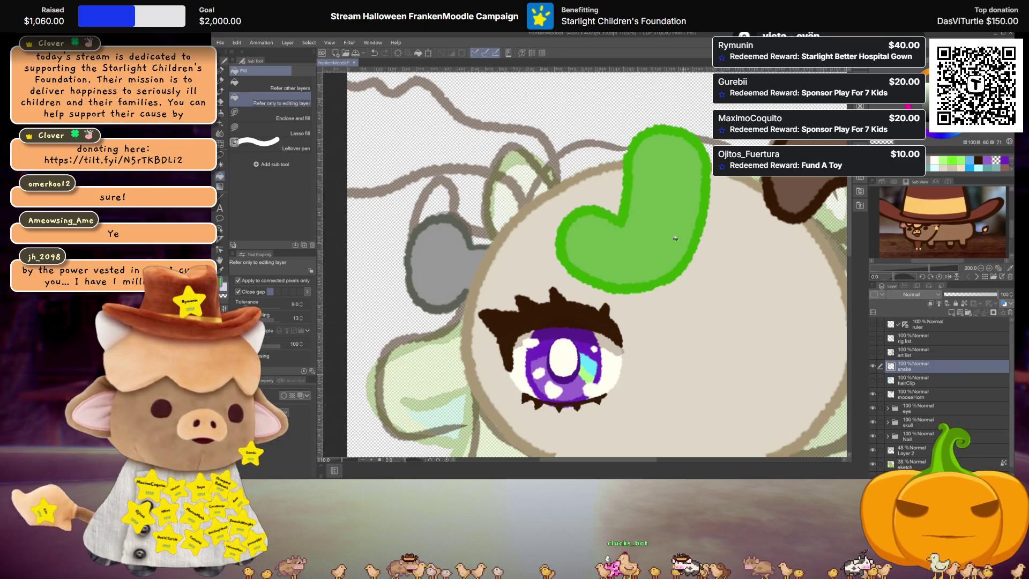
{"action": "scroll", "coordinate": [648, 236], "scroll_direction": "down", "scroll_amount": 1}
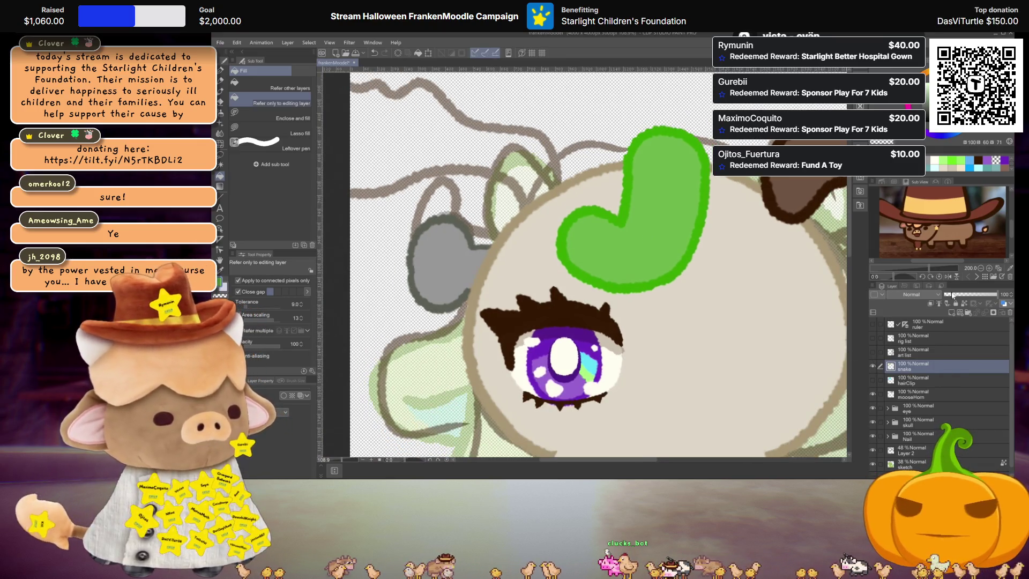
{"action": "left_click", "coordinate": [952, 314]}
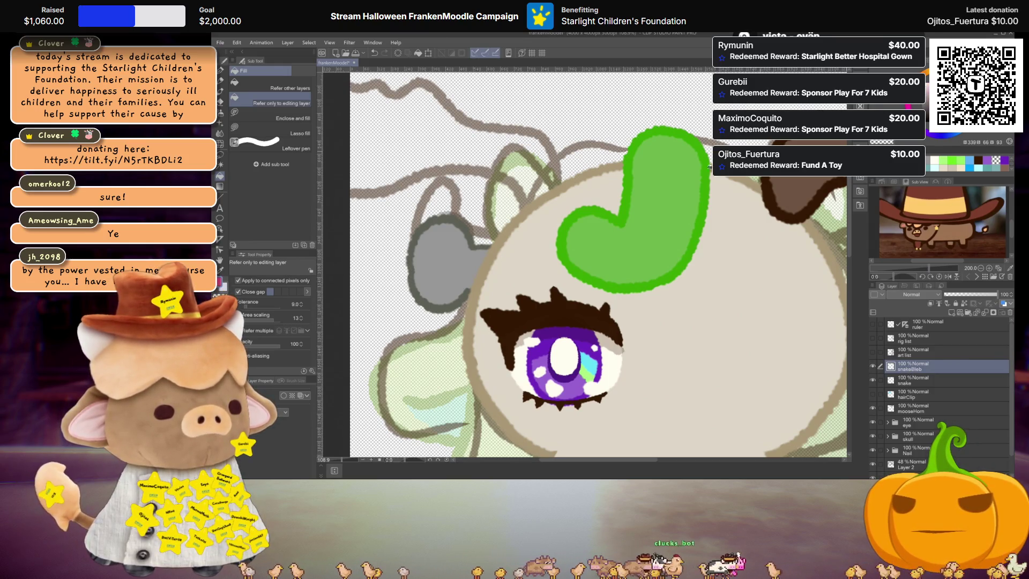
{"action": "key", "text": "p"}
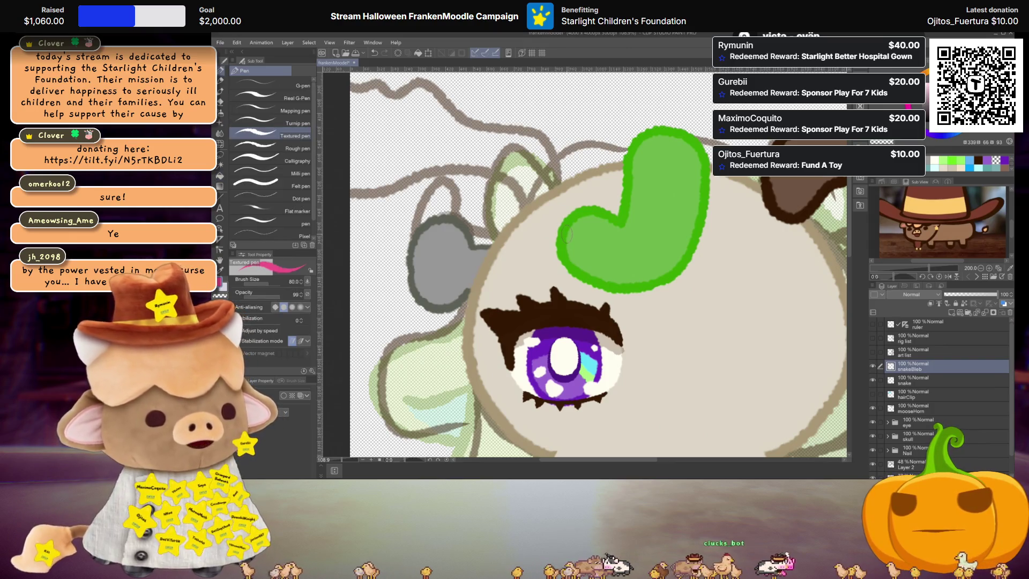
{"action": "left_click_drag", "start_coordinate": [566, 224], "coordinate": [541, 209]}
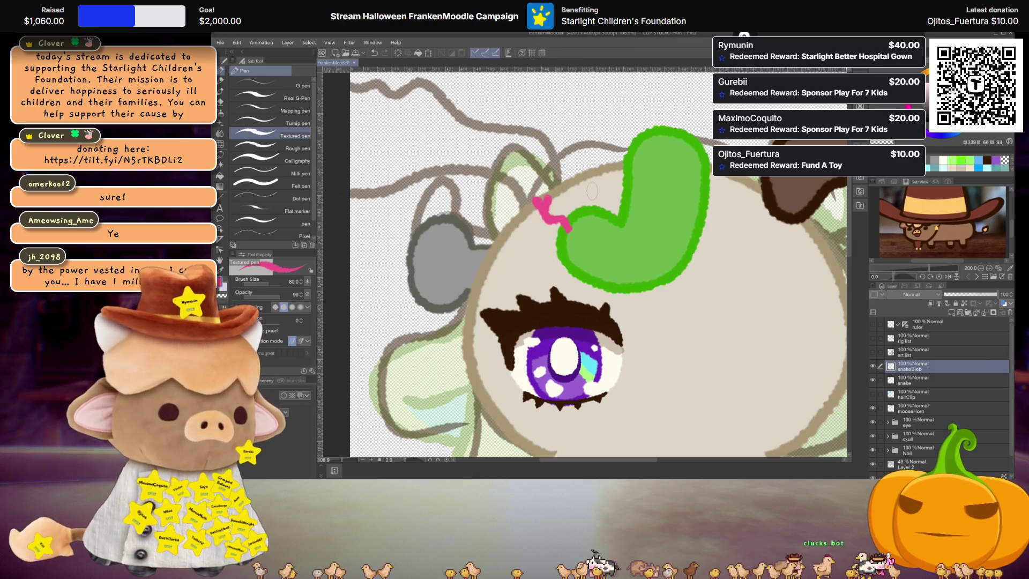
Move the snakeBleb layer below the snake layer
{"action": "left_click_drag", "start_coordinate": [929, 370], "coordinate": [929, 384]}
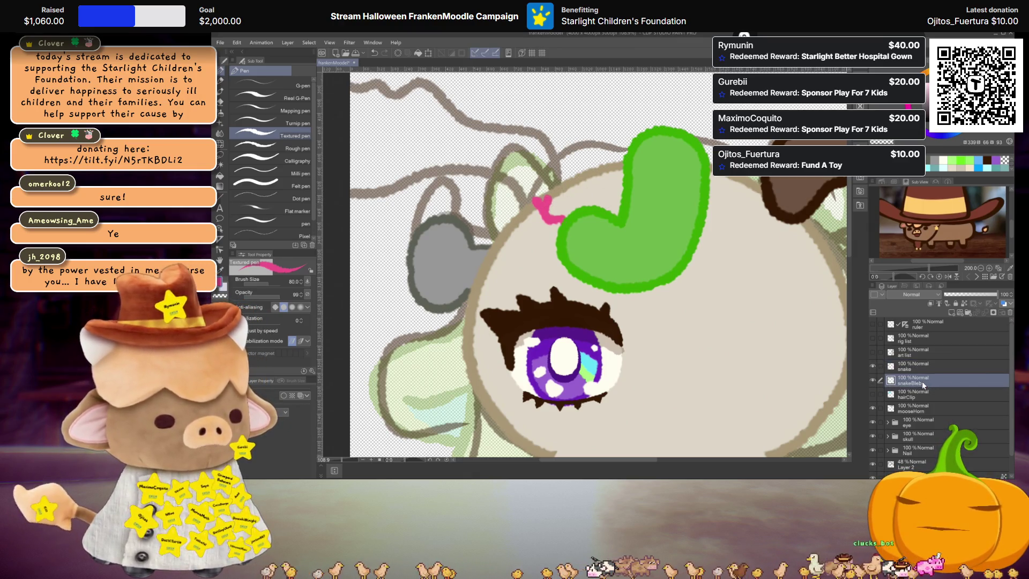
{"action": "scroll", "coordinate": [580, 268], "scroll_direction": "down", "scroll_amount": 3}
{"action": "scroll", "coordinate": [581, 268], "scroll_direction": "up", "scroll_amount": 3}
{"action": "scroll", "coordinate": [581, 268], "scroll_direction": "up", "scroll_amount": 2}
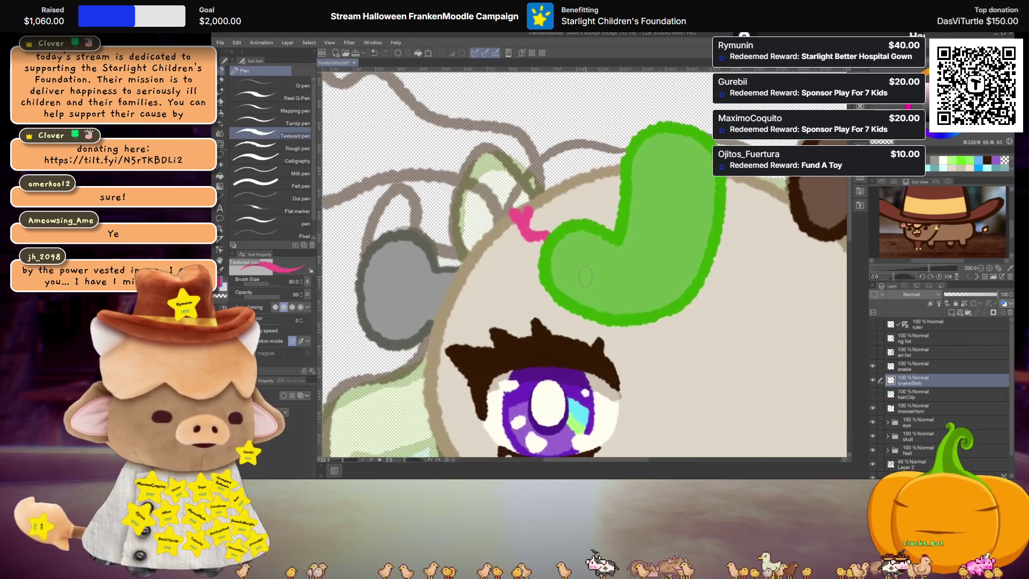
{"action": "scroll", "coordinate": [635, 284], "scroll_direction": "down", "scroll_amount": 2}
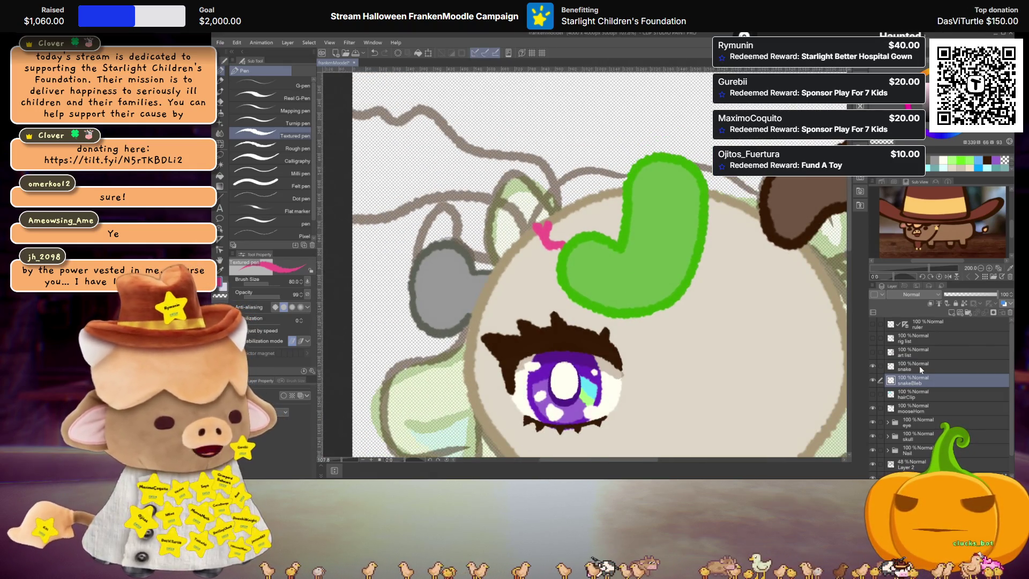
On the snake layer, pick the snake's green and dab an eye dot inside it
{"action": "left_click", "coordinate": [920, 366]}
{"action": "left_click", "coordinate": [626, 258], "text": "alt"}
{"action": "scroll", "coordinate": [626, 257], "scroll_direction": "up", "scroll_amount": 1}
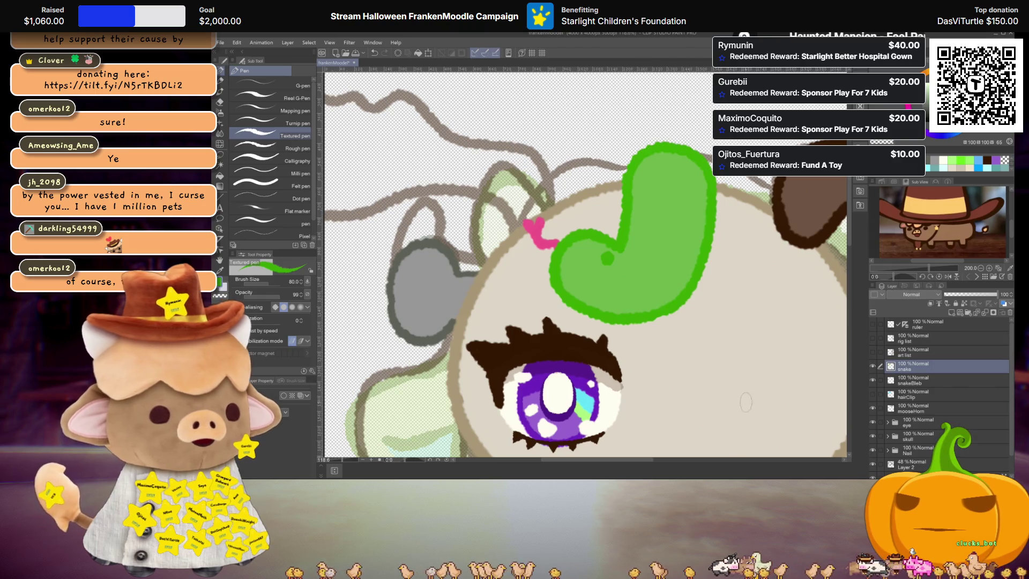
{"action": "left_click", "coordinate": [608, 263]}
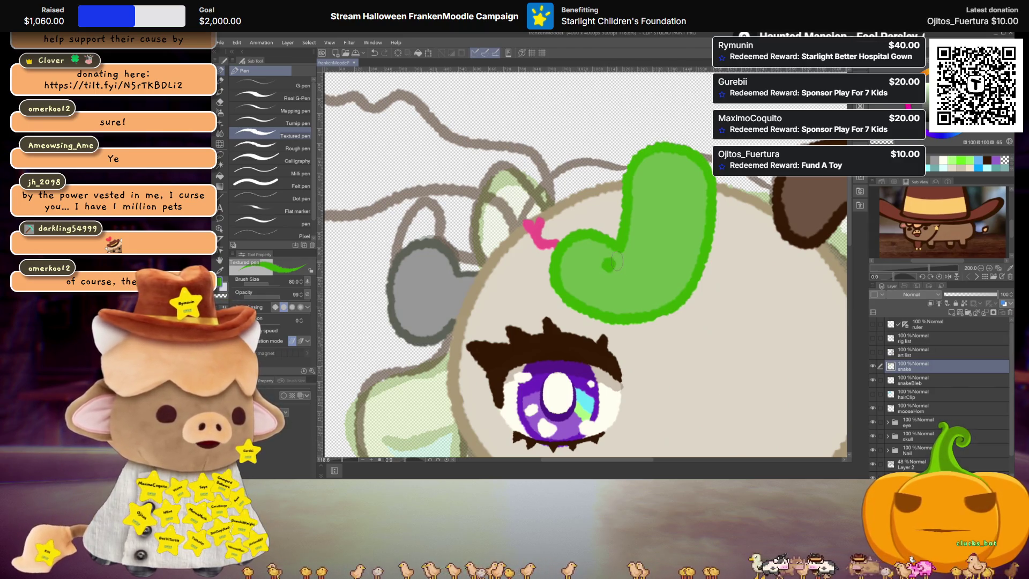
{"action": "scroll", "coordinate": [617, 261], "scroll_direction": "down", "scroll_amount": 7}
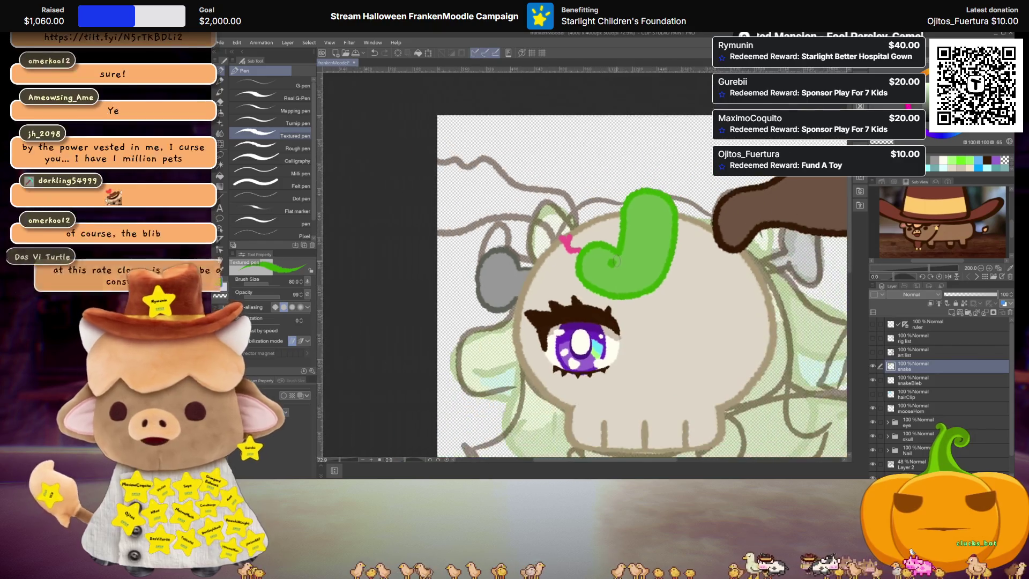
Group the snake and snakeBleb layers into a folder named snake
{"action": "left_click", "coordinate": [938, 381], "text": "shift"}
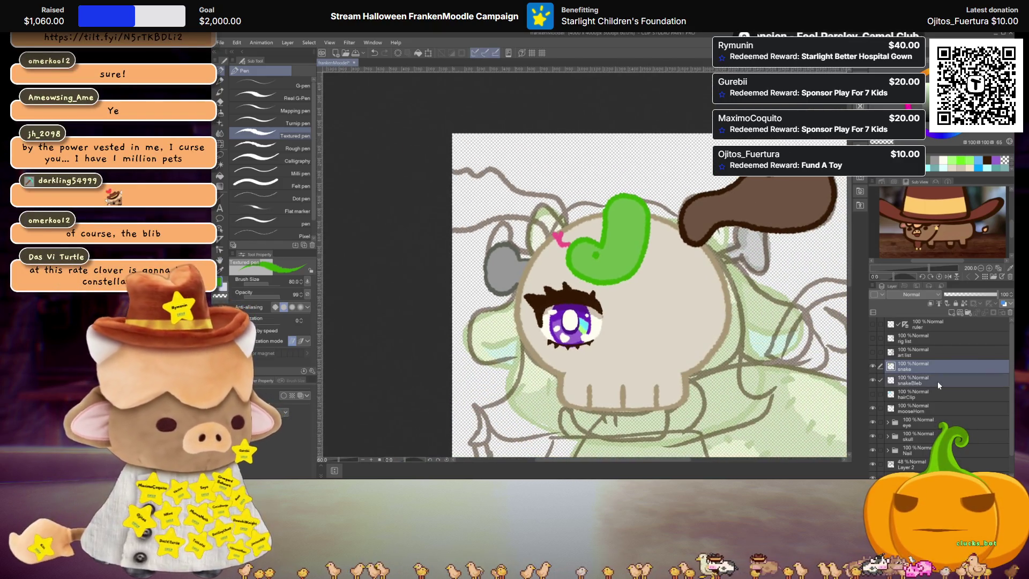
{"action": "key", "text": "ctrl+g"}
{"action": "double_click", "coordinate": [916, 369]}
{"action": "type", "text": "snake"}
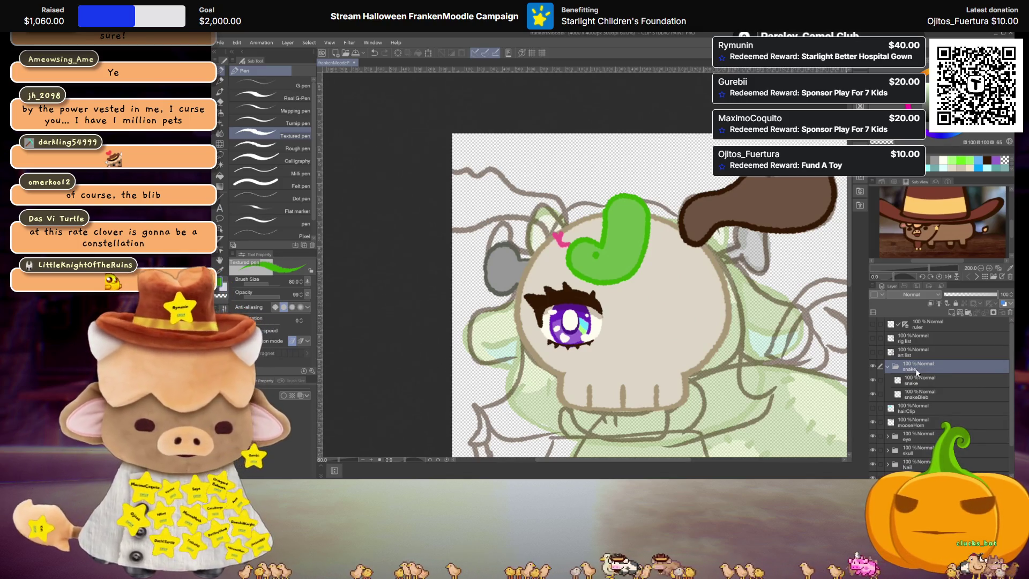
Duplicate the snake folder and move the copy just right of the original
{"action": "key", "text": "ctrl+j"}
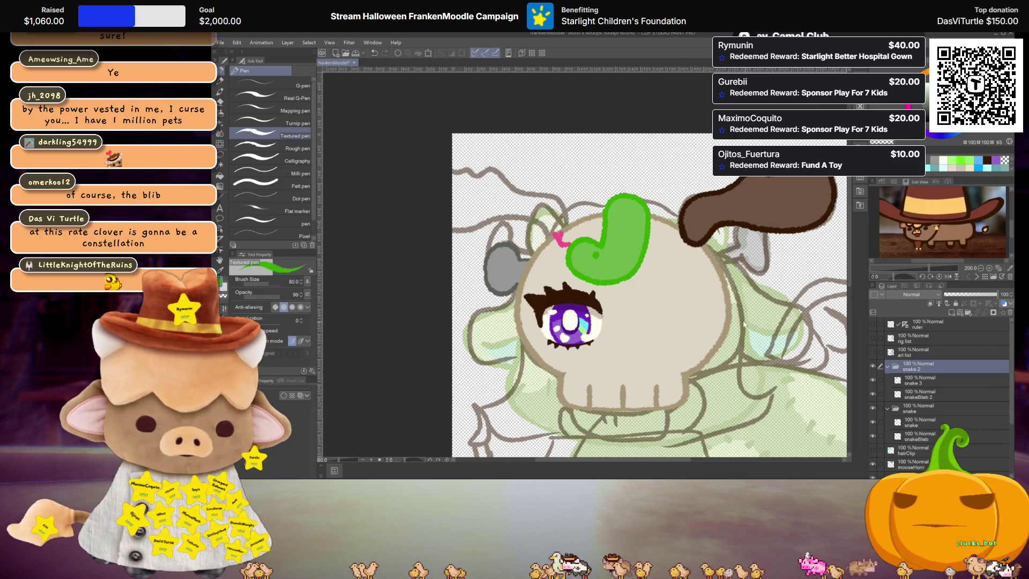
{"action": "key", "text": "ctrl+t"}
{"action": "left_click_drag", "start_coordinate": [628, 259], "coordinate": [662, 259]}
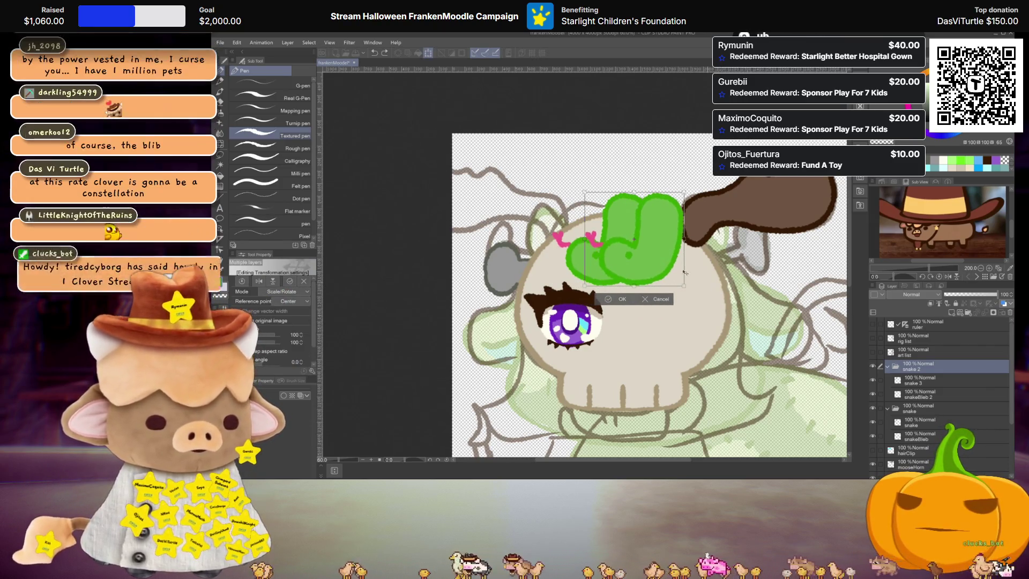
{"action": "mouse_move", "coordinate": [648, 258]}
{"action": "left_mouse_down"}
{"action": "mouse_move", "coordinate": [648, 271]}
{"action": "mouse_move", "coordinate": [667, 254]}
{"action": "left_mouse_up"}
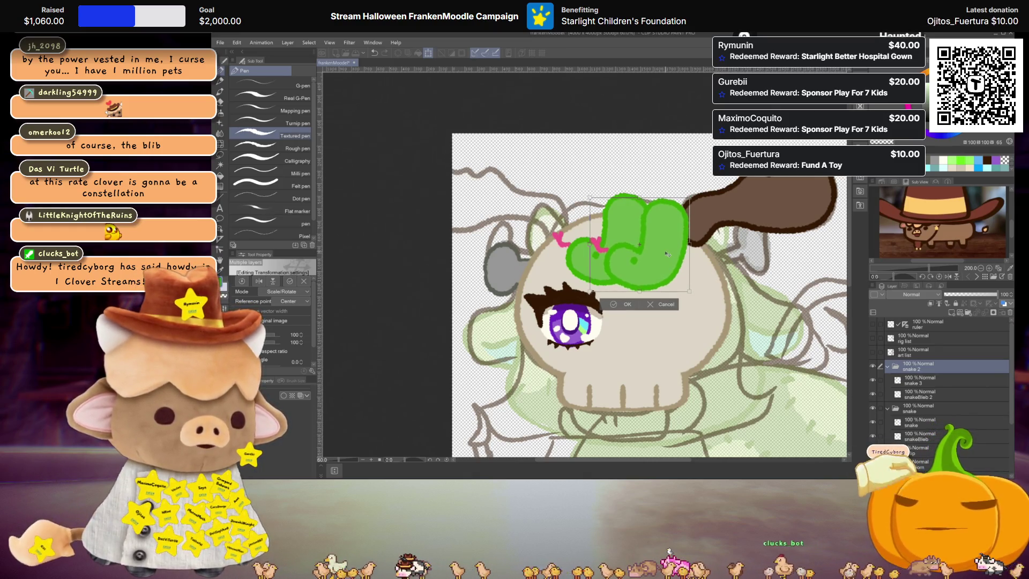
{"action": "key", "text": "Return"}
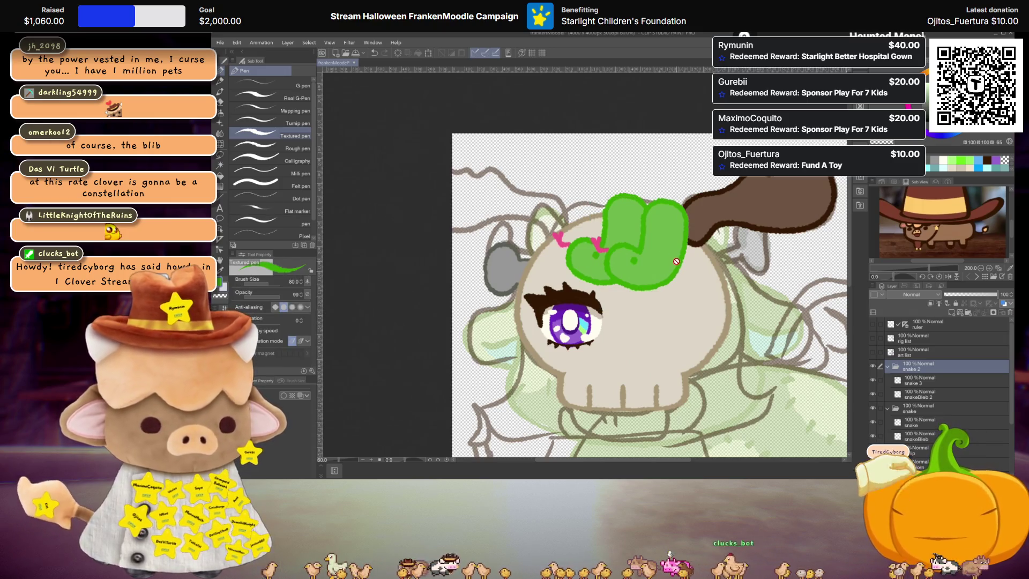
{"action": "left_click", "coordinate": [927, 408]}
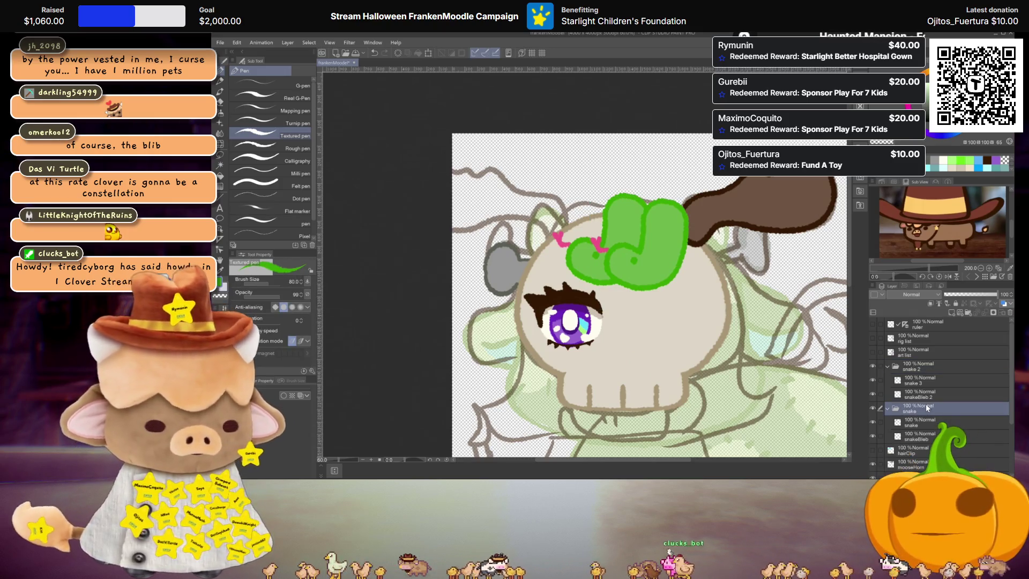
Copy the snake folder, collapse the snake folders, and move snake 4 below the snake folder
{"action": "key", "text": "ctrl+c"}
{"action": "key", "text": "ctrl+v"}
{"action": "left_click", "coordinate": [907, 425]}
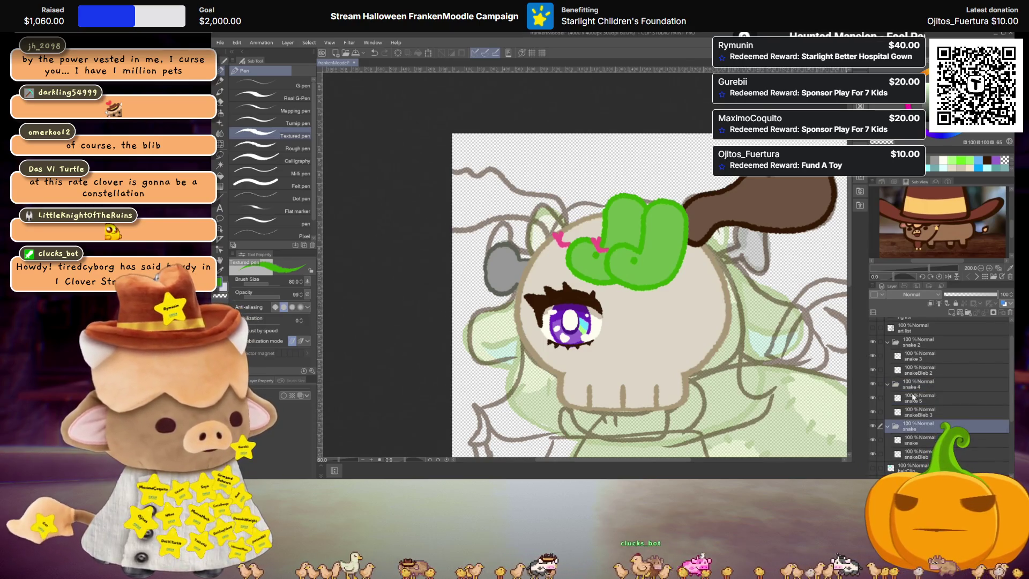
{"action": "left_click", "coordinate": [887, 384]}
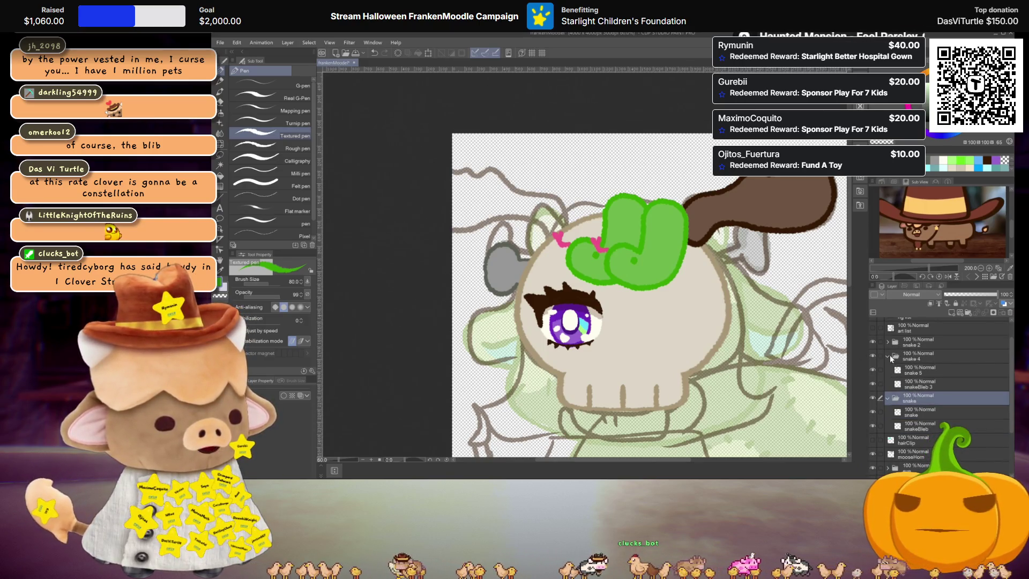
{"action": "left_click", "coordinate": [887, 341]}
{"action": "left_click", "coordinate": [887, 370]}
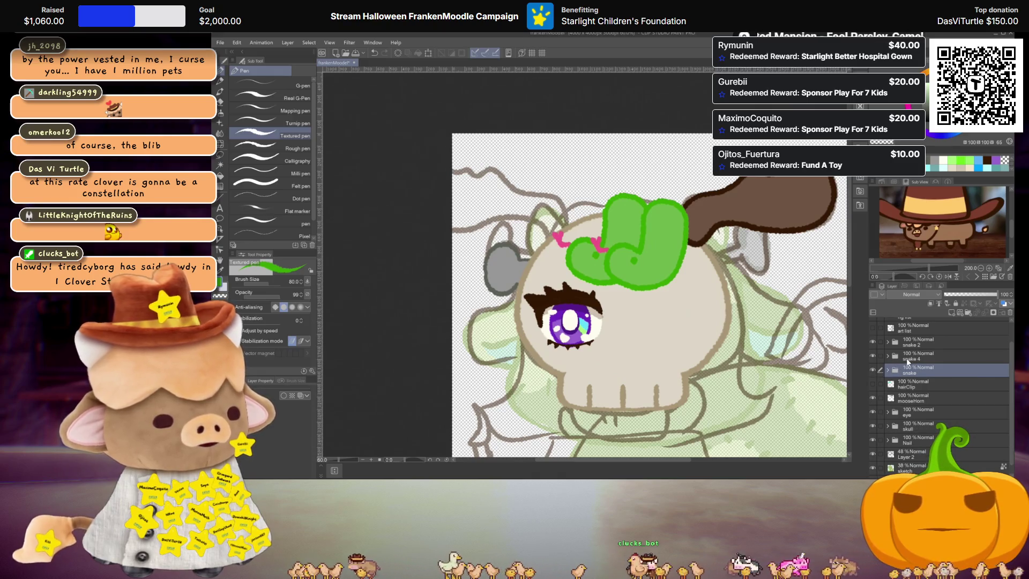
{"action": "left_click_drag", "start_coordinate": [910, 357], "coordinate": [905, 379]}
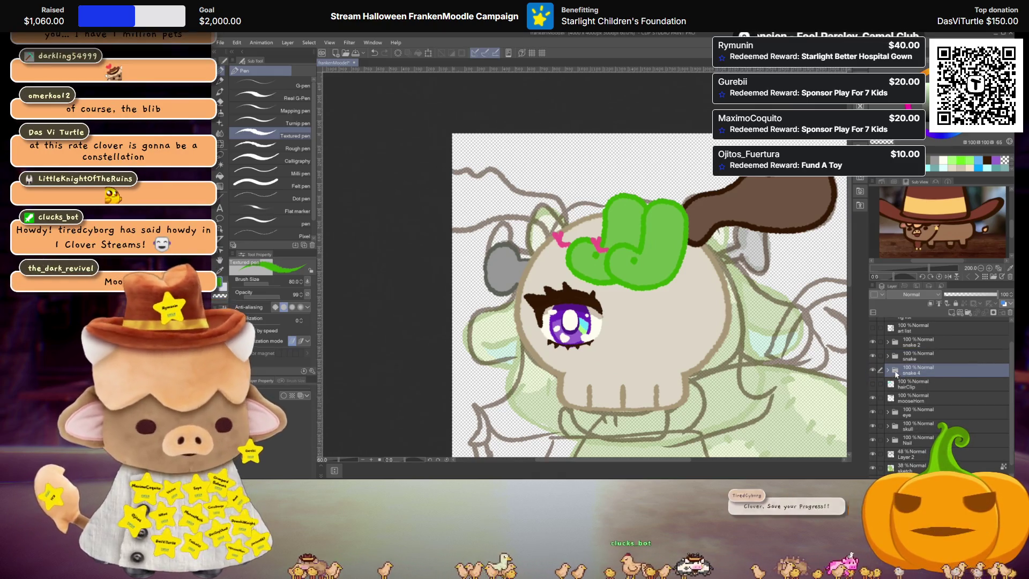
Move the third snake copy left of the original and select all three snake folders
{"action": "key", "text": "ctrl+t"}
{"action": "left_click_drag", "start_coordinate": [615, 259], "coordinate": [581, 256]}
{"action": "left_click_drag", "start_coordinate": [586, 216], "coordinate": [588, 220]}
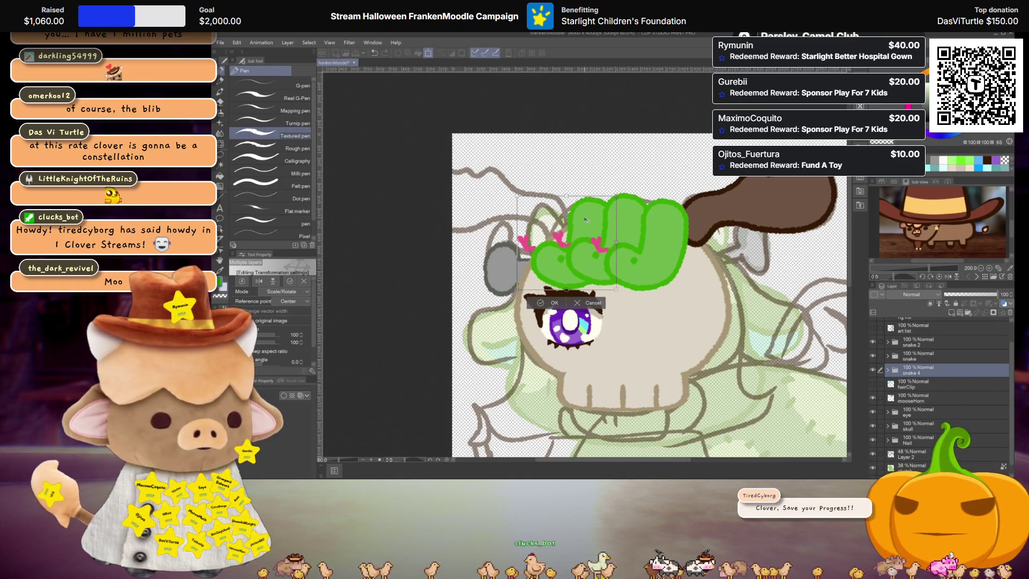
{"action": "key", "text": "Return"}
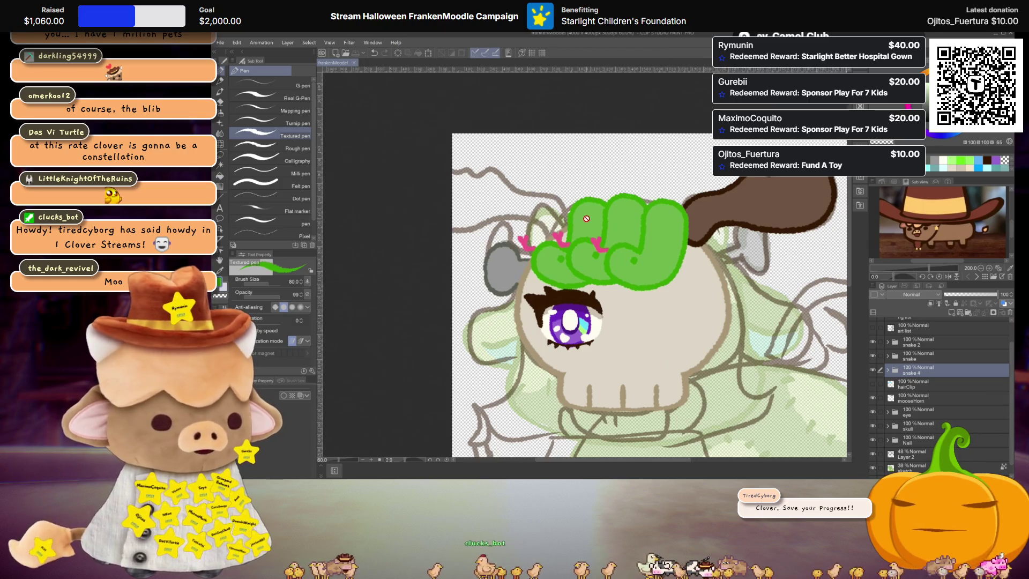
{"action": "scroll", "coordinate": [654, 241], "scroll_direction": "down", "scroll_amount": 3}
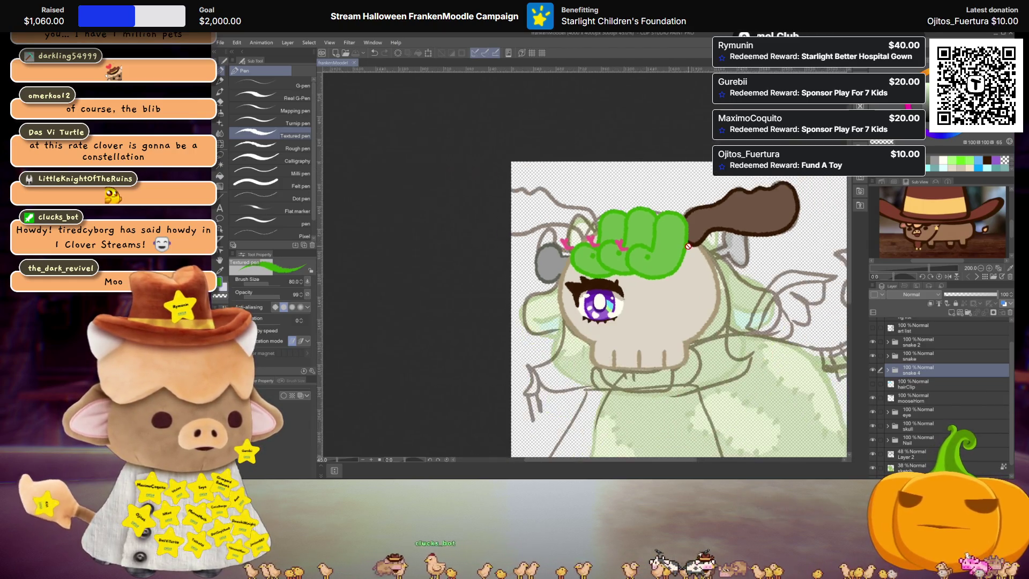
{"action": "scroll", "coordinate": [701, 264], "scroll_direction": "up", "scroll_amount": 2}
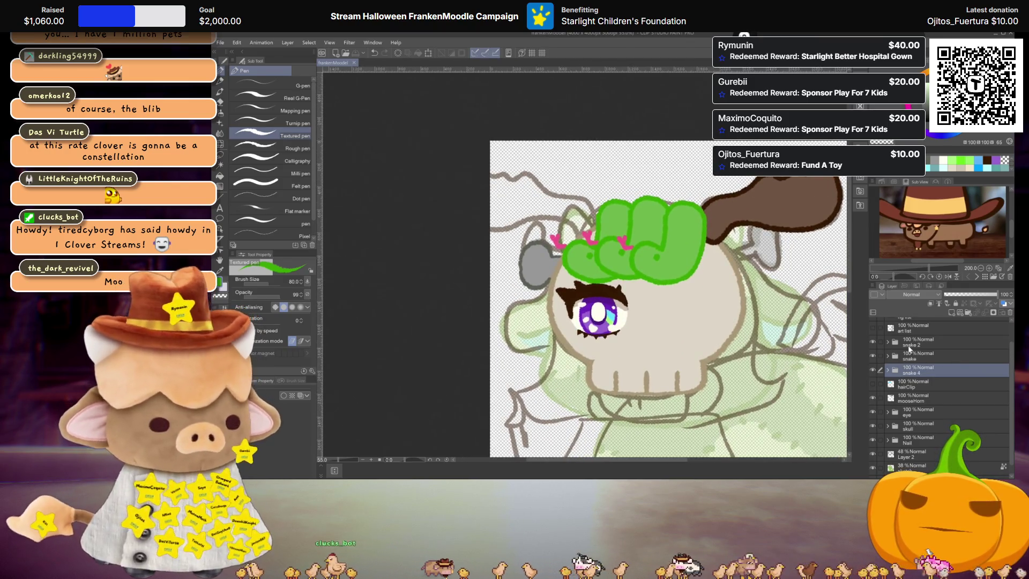
{"action": "left_click", "coordinate": [913, 343], "text": "shift"}
{"action": "key", "text": "ctrl+t"}
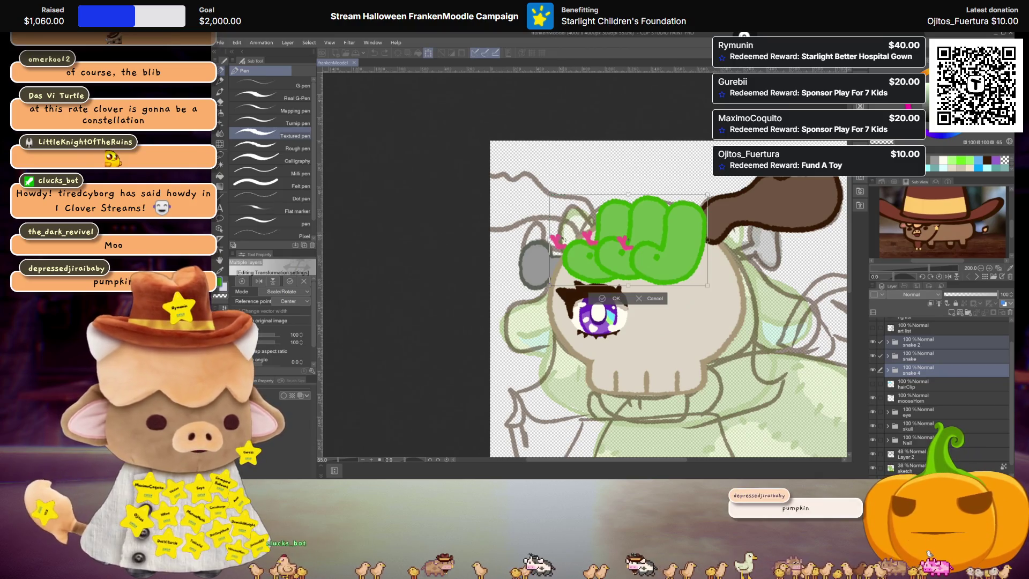
Stretch the row of three snakes wider and shift it slightly left
{"action": "left_click_drag", "start_coordinate": [549, 239], "coordinate": [540, 241]}
{"action": "left_click_drag", "start_coordinate": [701, 261], "coordinate": [697, 260]}
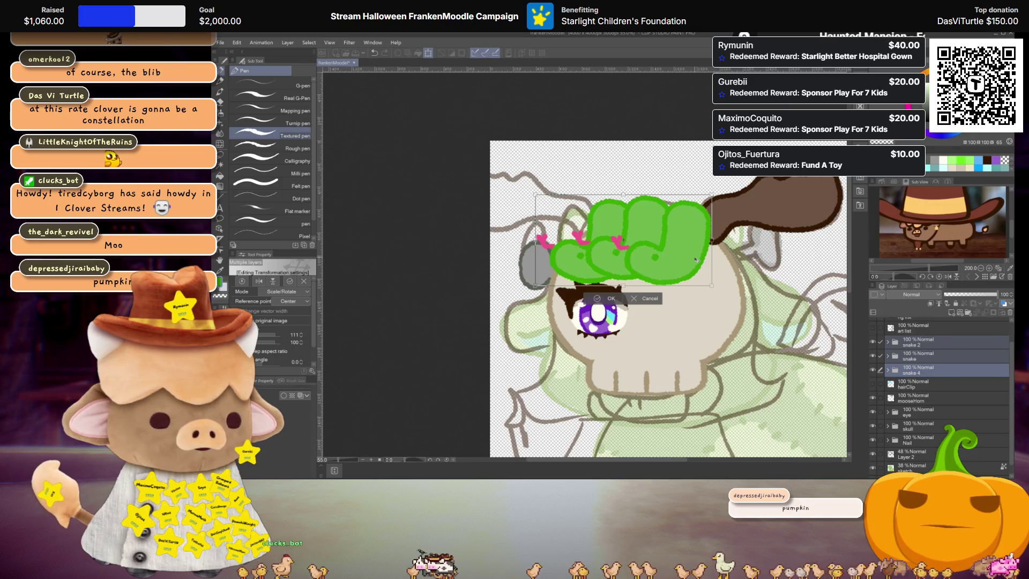
{"action": "key", "text": "Return"}
Select the snake 2 folder and expand the snake folder to show its layers
{"action": "scroll", "coordinate": [717, 274], "scroll_direction": "down", "scroll_amount": 5}
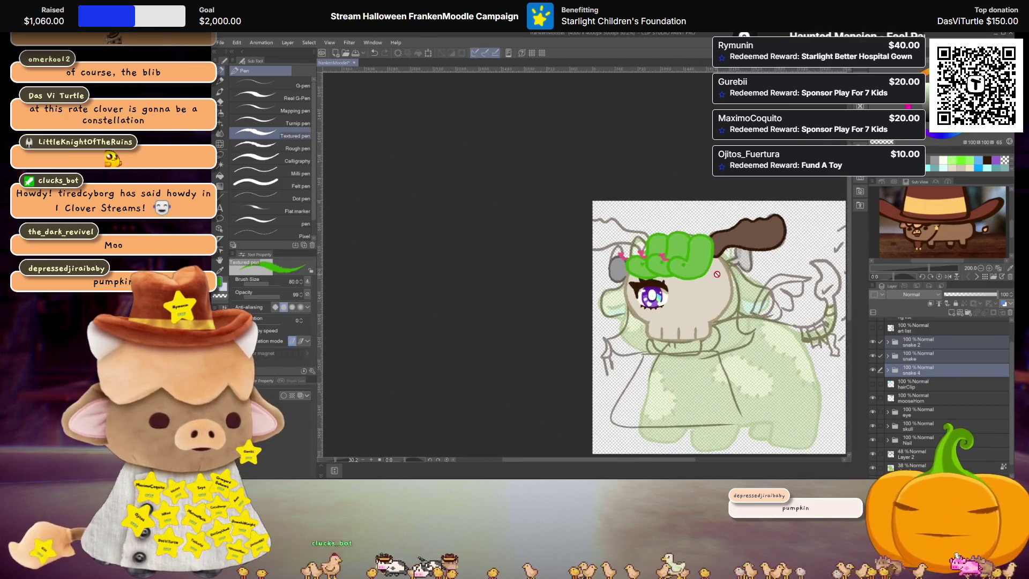
{"action": "scroll", "coordinate": [717, 274], "scroll_direction": "up", "scroll_amount": 2}
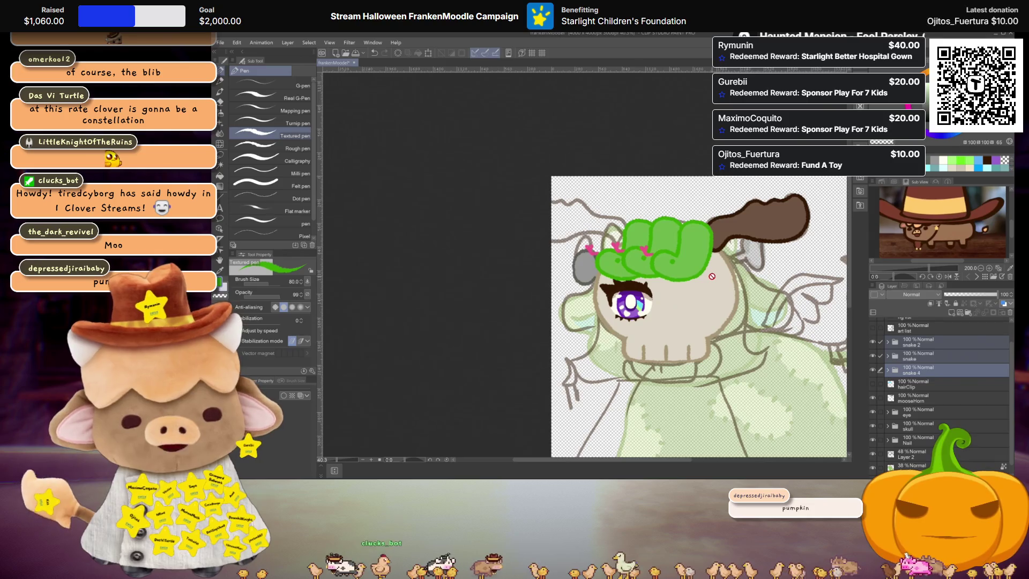
{"action": "scroll", "coordinate": [711, 276], "scroll_direction": "up", "scroll_amount": 2}
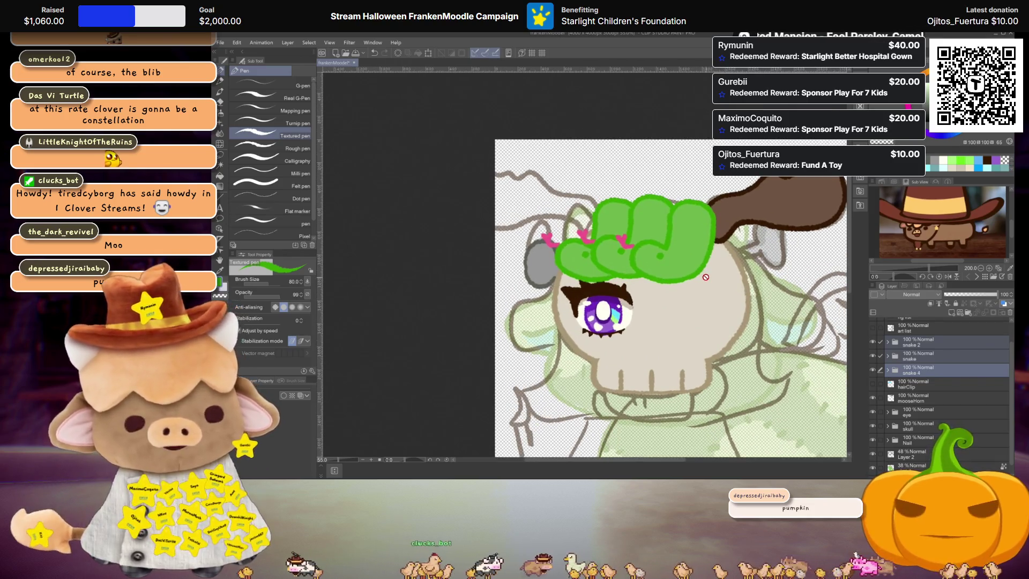
{"action": "scroll", "coordinate": [697, 275], "scroll_direction": "up", "scroll_amount": 1}
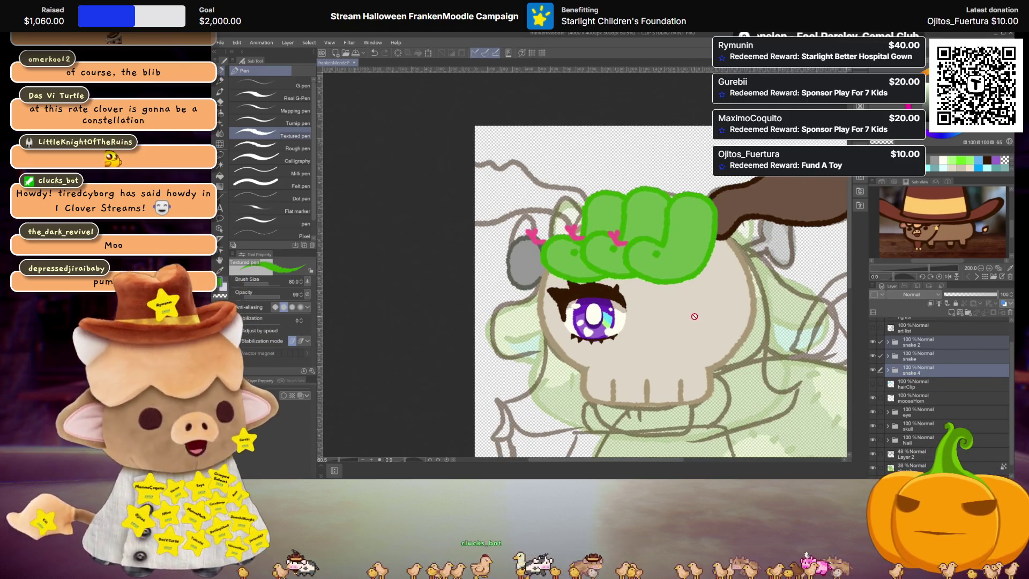
{"action": "left_click", "coordinate": [954, 369]}
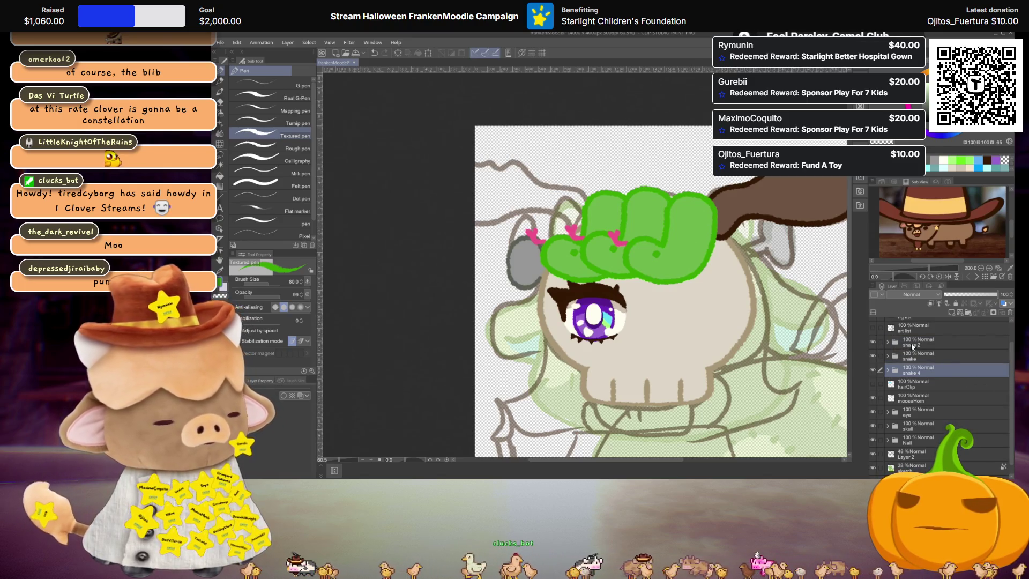
{"action": "left_click", "coordinate": [912, 345]}
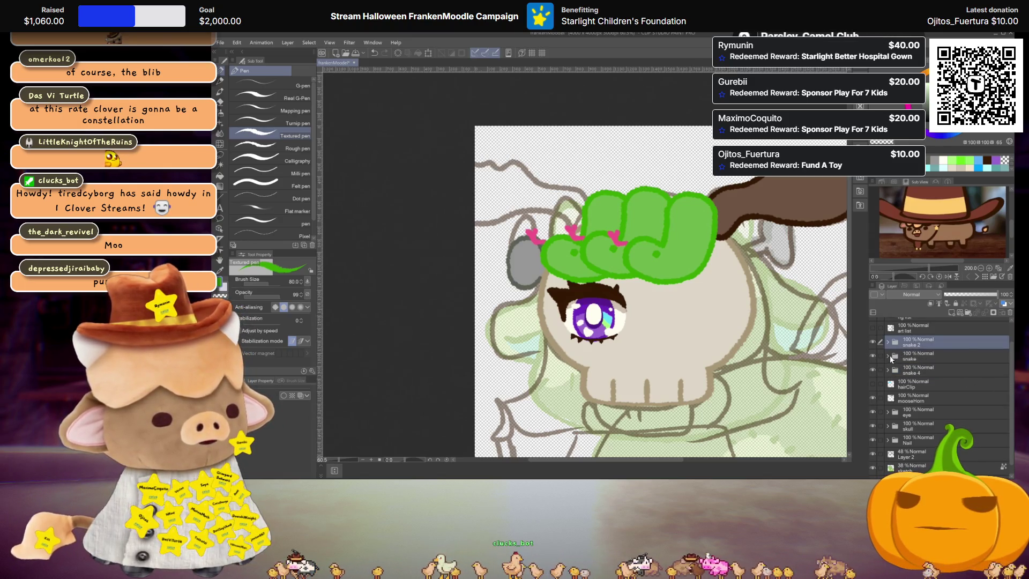
{"action": "left_click", "coordinate": [888, 356]}
Duplicate the snake folder and move the original snake folder below snake 4
{"action": "left_click", "coordinate": [906, 358]}
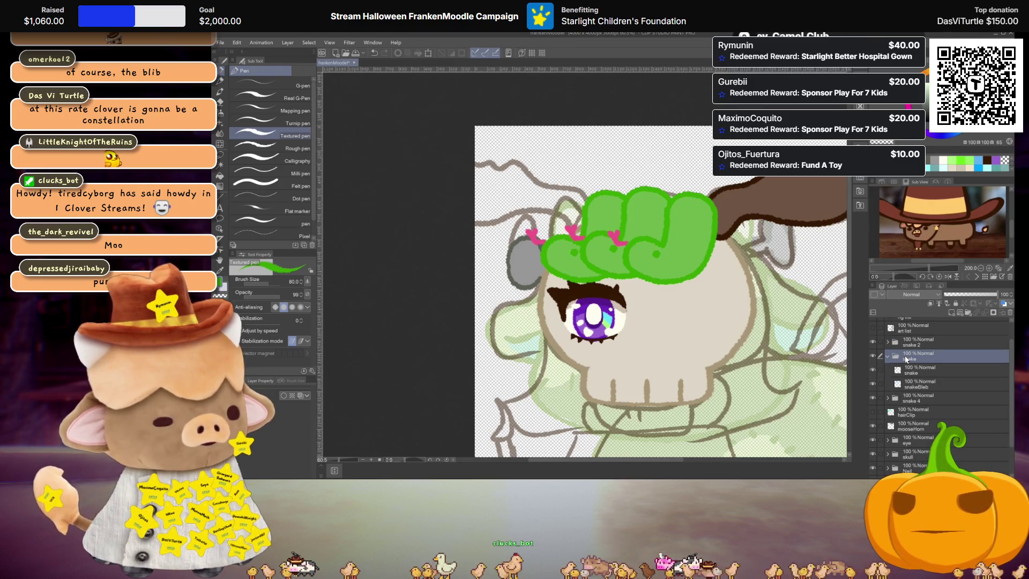
{"action": "key", "text": "ctrl+c"}
{"action": "key", "text": "ctrl+v"}
{"action": "left_click", "coordinate": [888, 357]}
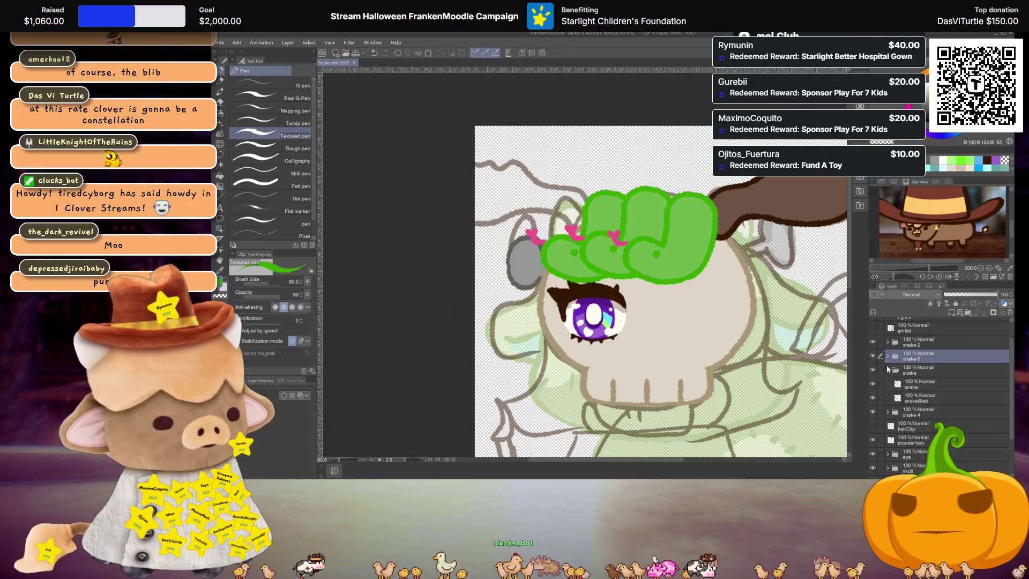
{"action": "left_click", "coordinate": [888, 370]}
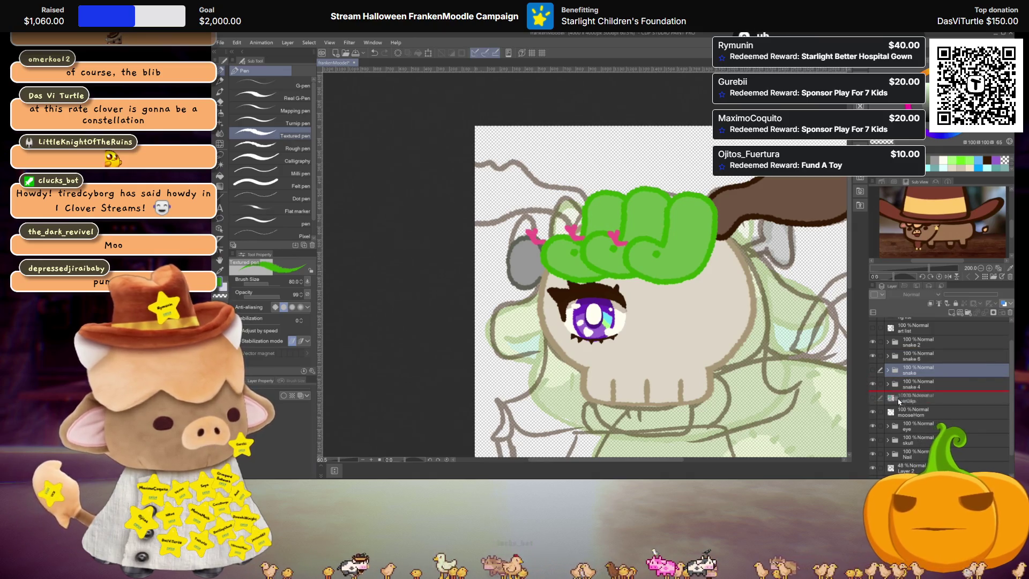
{"action": "left_click_drag", "start_coordinate": [911, 370], "coordinate": [911, 390]}
{"action": "left_click", "coordinate": [913, 346]}
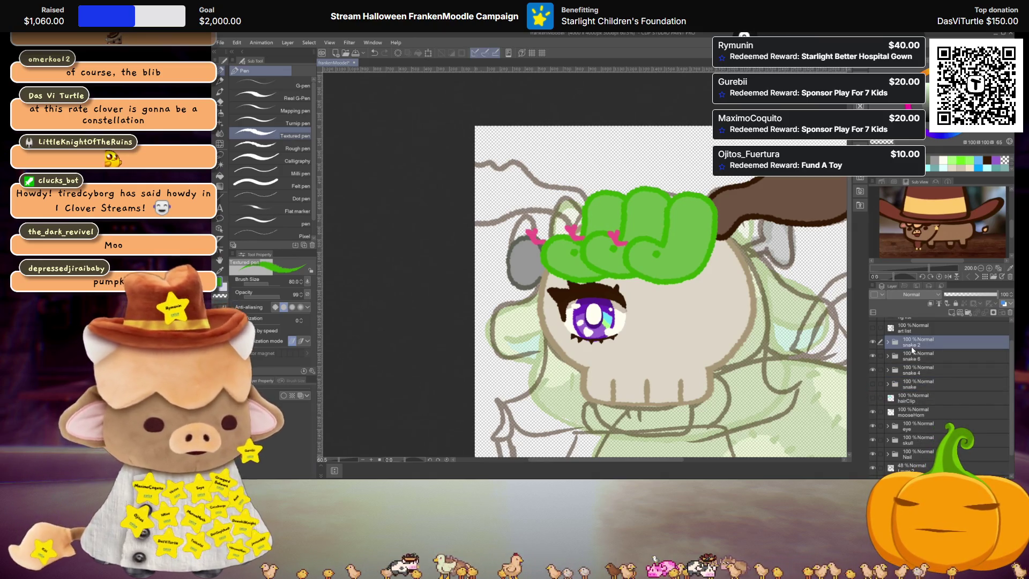
{"action": "left_click", "coordinate": [888, 342]}
Move snake 7 under the pink blebs inside snake 4 and merge it into snakeBleb 3
{"action": "left_click", "coordinate": [917, 358]}
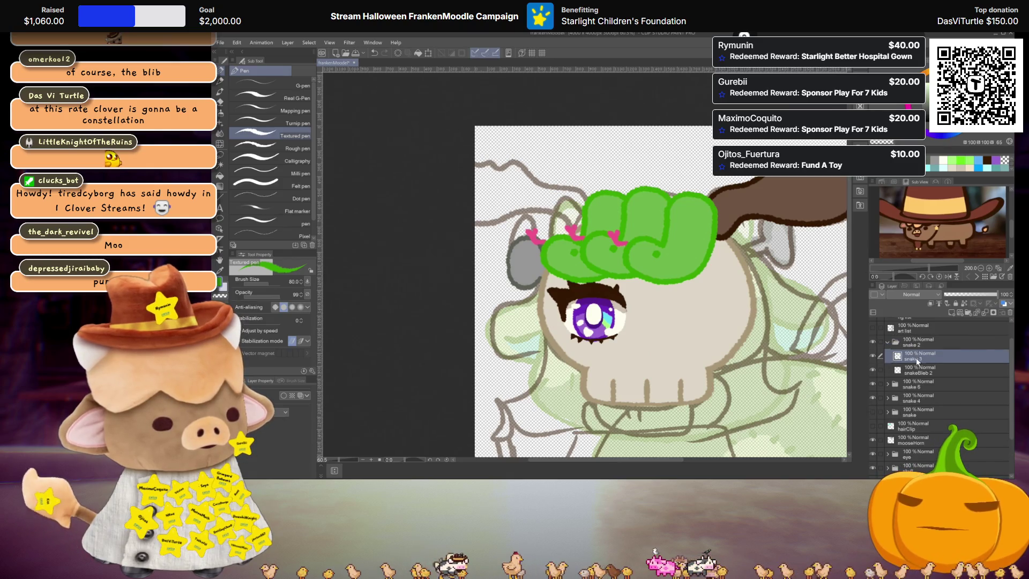
{"action": "left_click", "coordinate": [888, 342]}
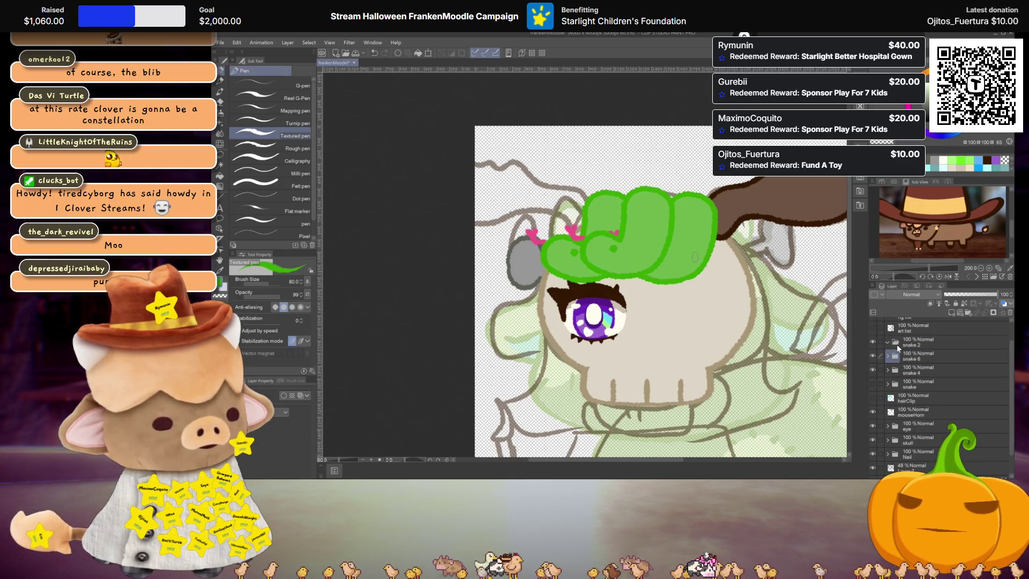
{"action": "left_click", "coordinate": [898, 344]}
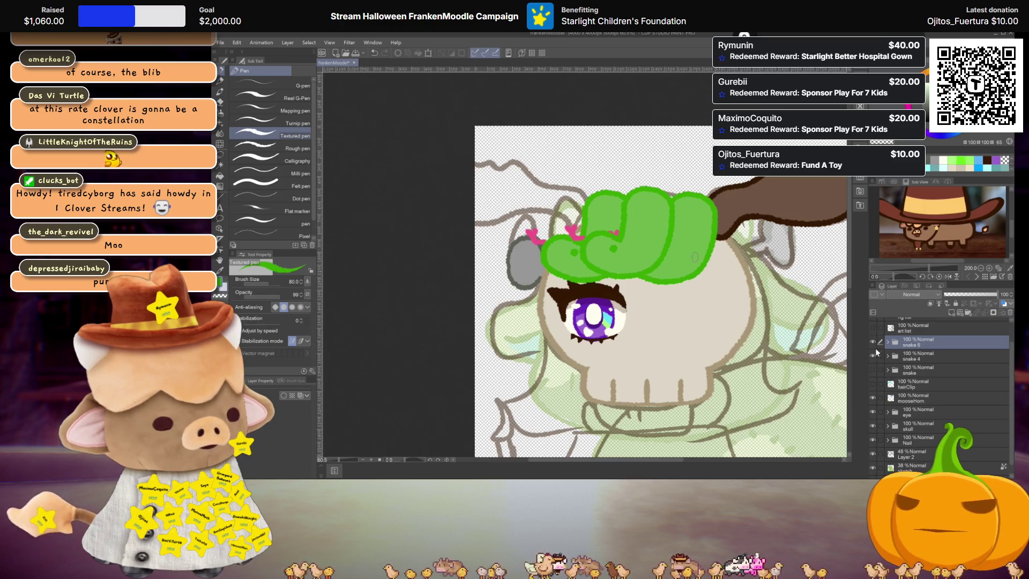
{"action": "left_click", "coordinate": [888, 342]}
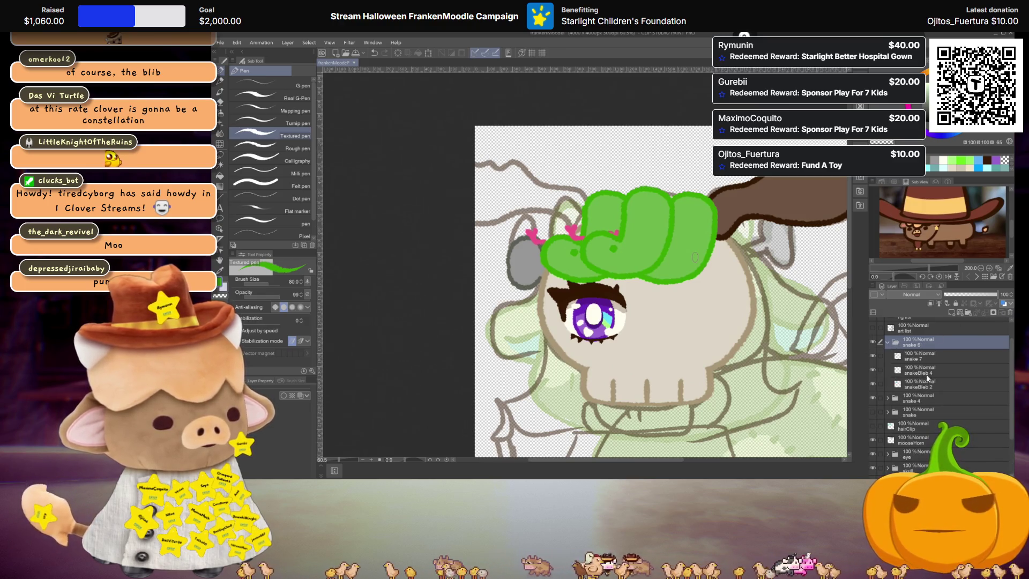
{"action": "left_click", "coordinate": [915, 356]}
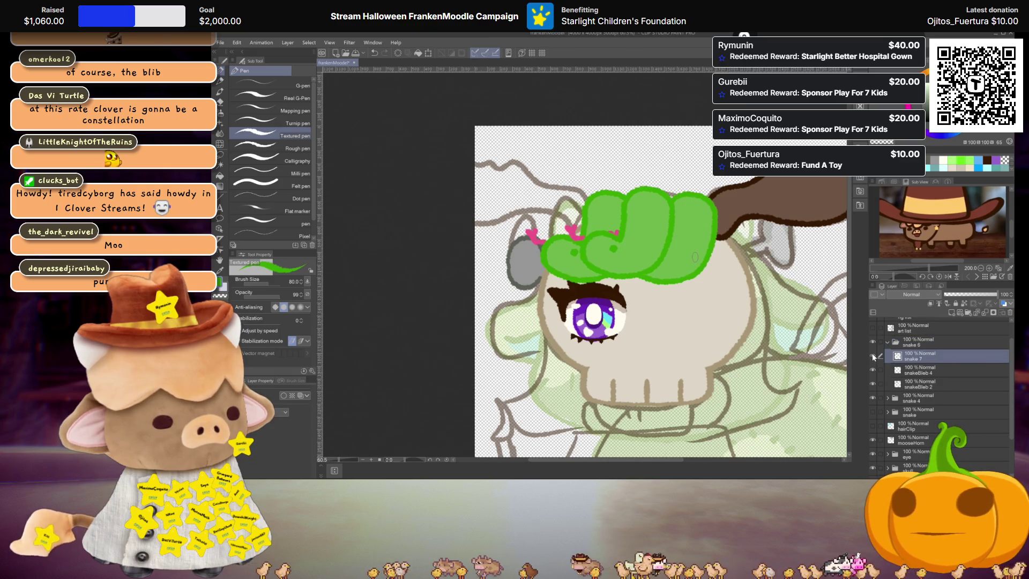
{"action": "mouse_move", "coordinate": [914, 356]}
{"action": "left_mouse_down"}
{"action": "mouse_move", "coordinate": [912, 389]}
{"action": "mouse_move", "coordinate": [912, 340]}
{"action": "mouse_move", "coordinate": [914, 381]}
{"action": "left_mouse_up"}
{"action": "left_click", "coordinate": [913, 355]}
{"action": "left_click", "coordinate": [887, 355]}
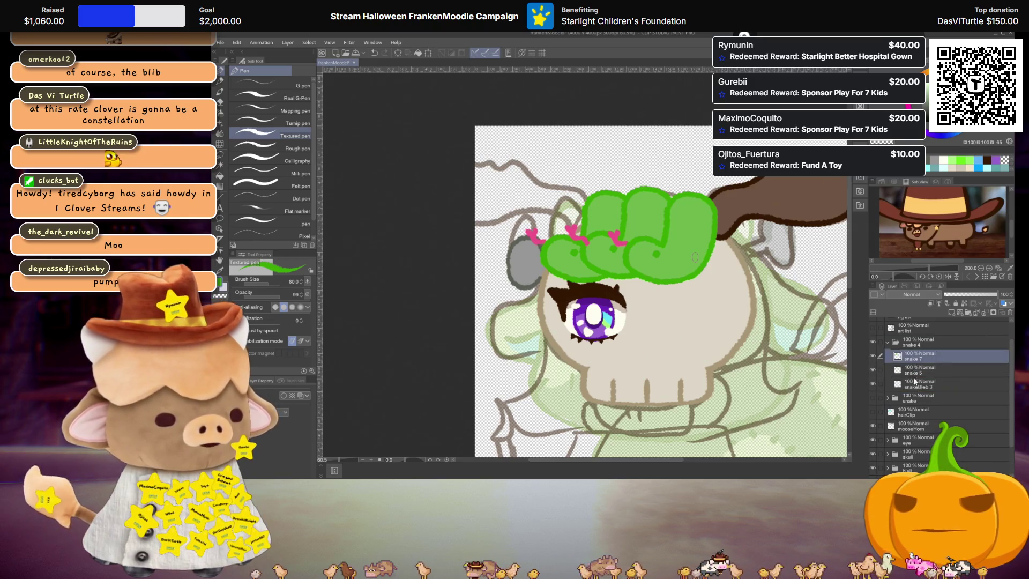
{"action": "key", "text": "ctrl+e"}
{"action": "key", "text": "ctrl+e"}
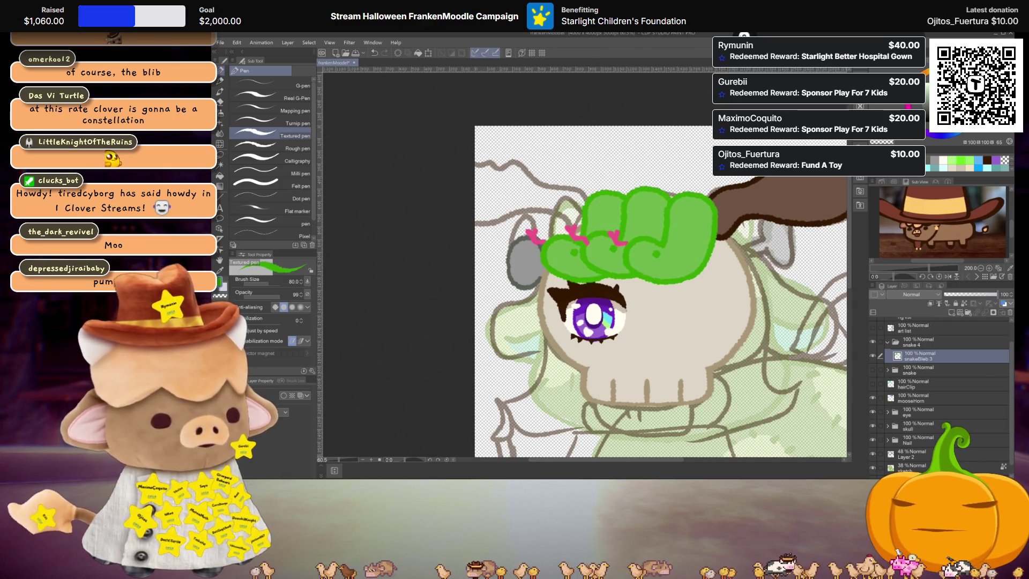
Move the snake folder above snake 4 and hide its green shape
{"action": "left_click", "coordinate": [302, 397]}
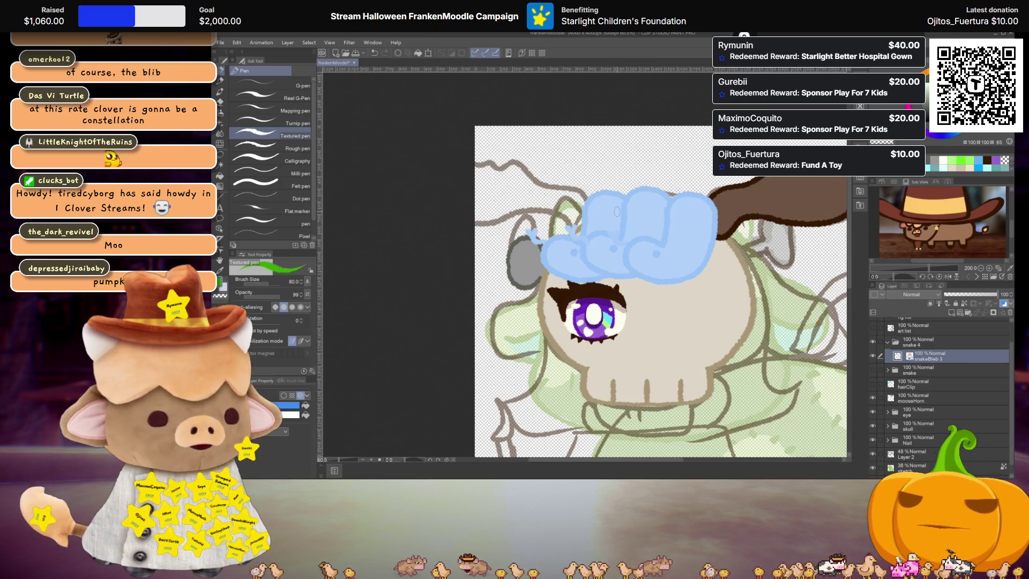
{"action": "scroll", "coordinate": [637, 238], "scroll_direction": "up", "scroll_amount": 1}
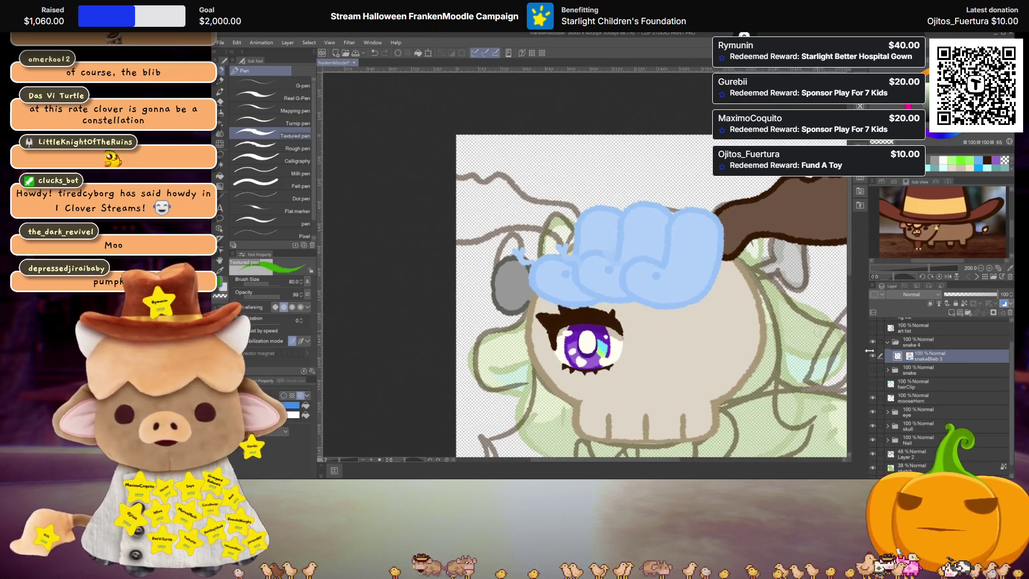
{"action": "left_click_drag", "start_coordinate": [909, 373], "coordinate": [907, 337]}
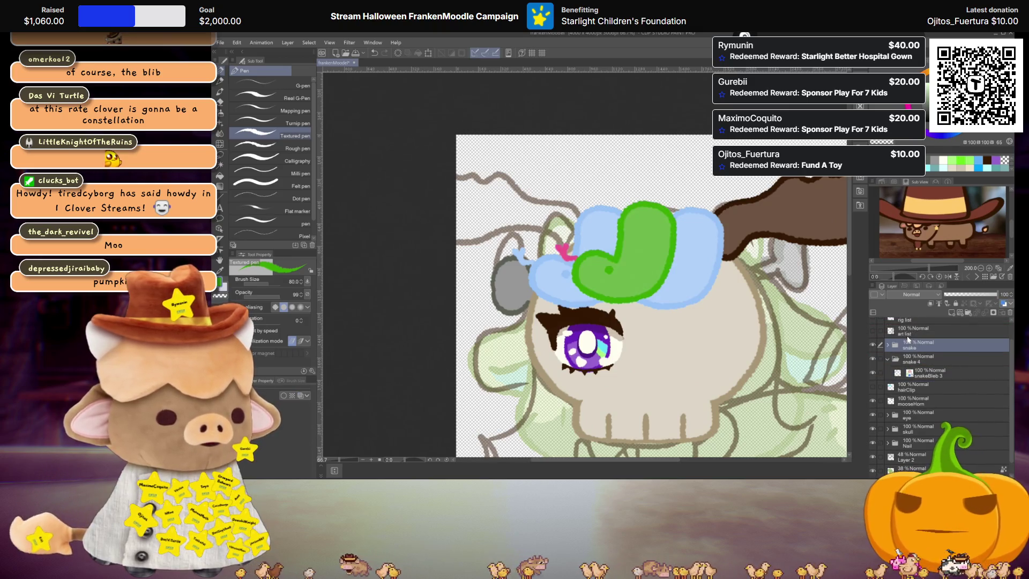
{"action": "left_click", "coordinate": [872, 344]}
{"action": "left_click", "coordinate": [888, 359]}
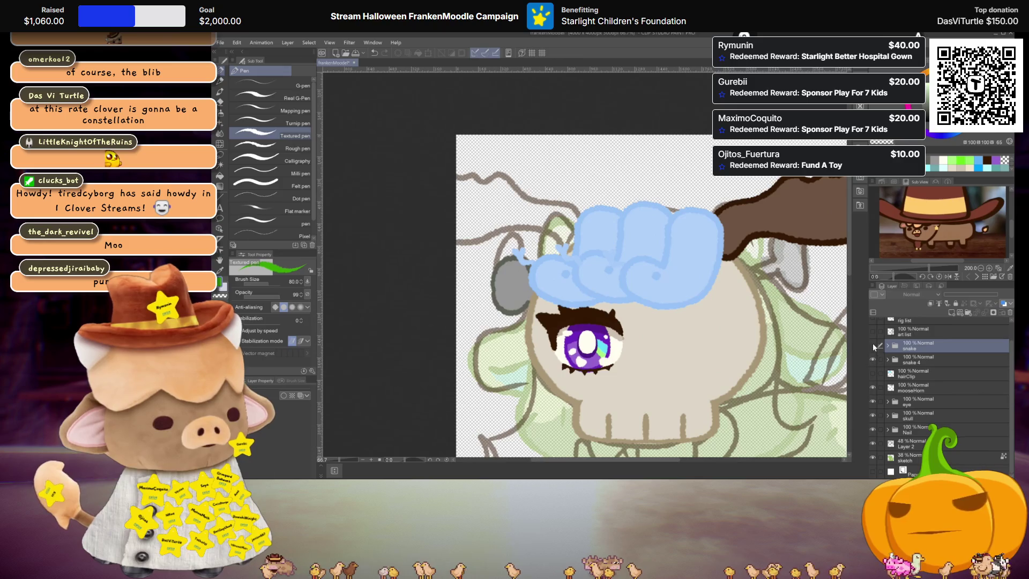
Move snakeBleb 3 out of the snake 4 folder and delete the empty folder
{"action": "left_click", "coordinate": [905, 360]}
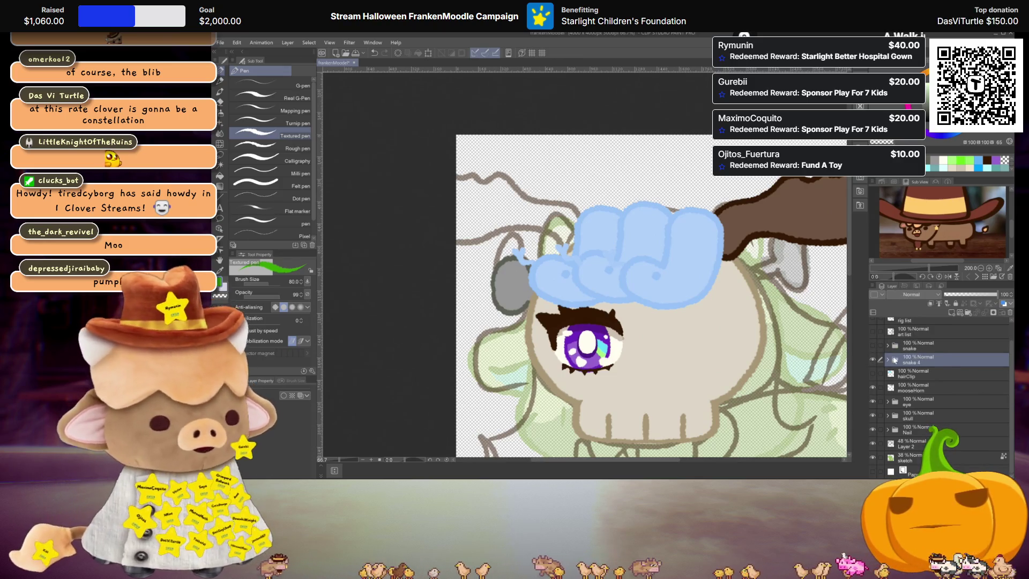
{"action": "left_click_drag", "start_coordinate": [921, 379], "coordinate": [907, 369]}
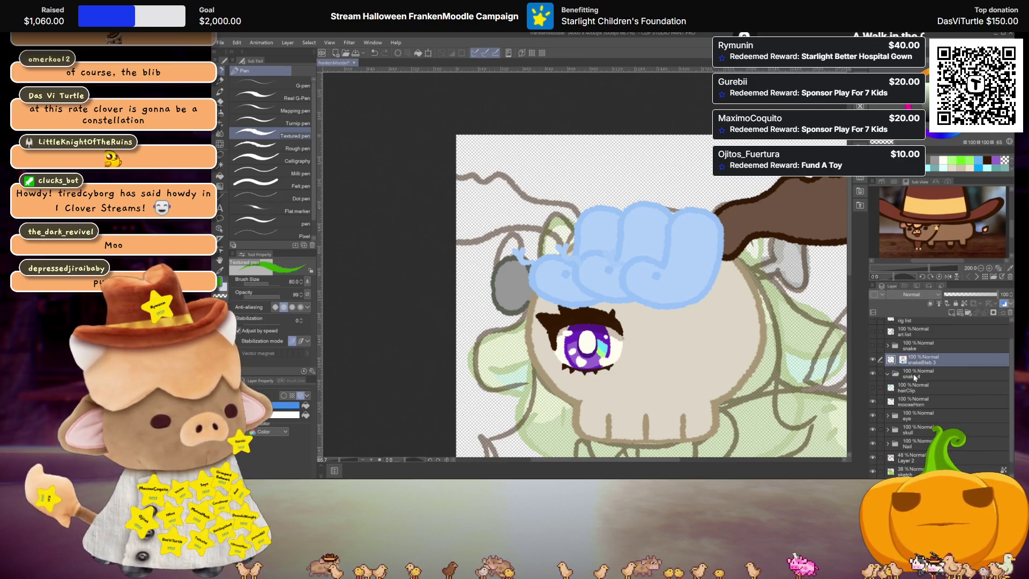
{"action": "left_click", "coordinate": [914, 377]}
{"action": "key", "text": "Delete"}
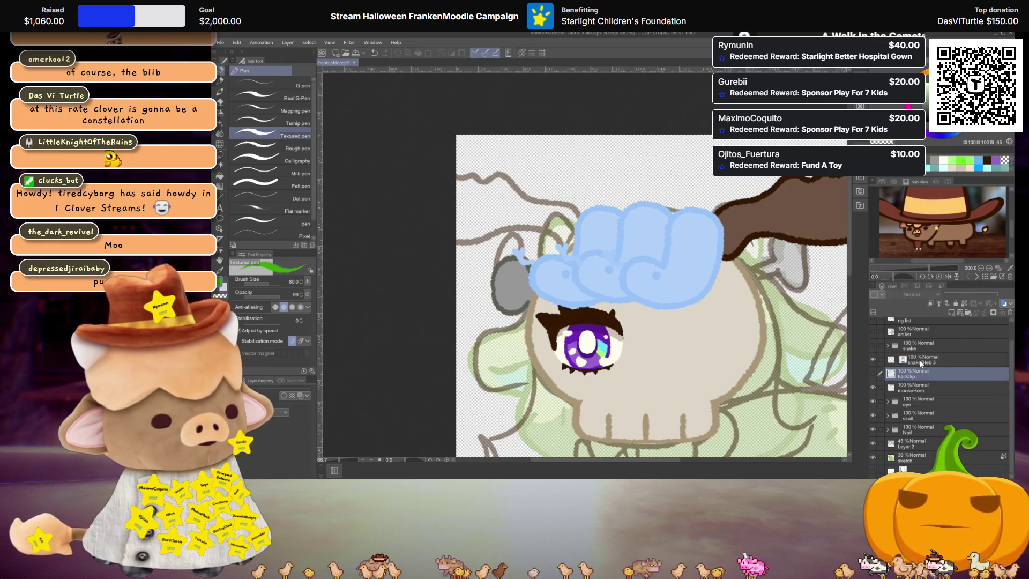
Rename the snakeBleb 3 layer to bangRef
{"action": "double_click", "coordinate": [921, 362]}
{"action": "type", "text": "bang"}
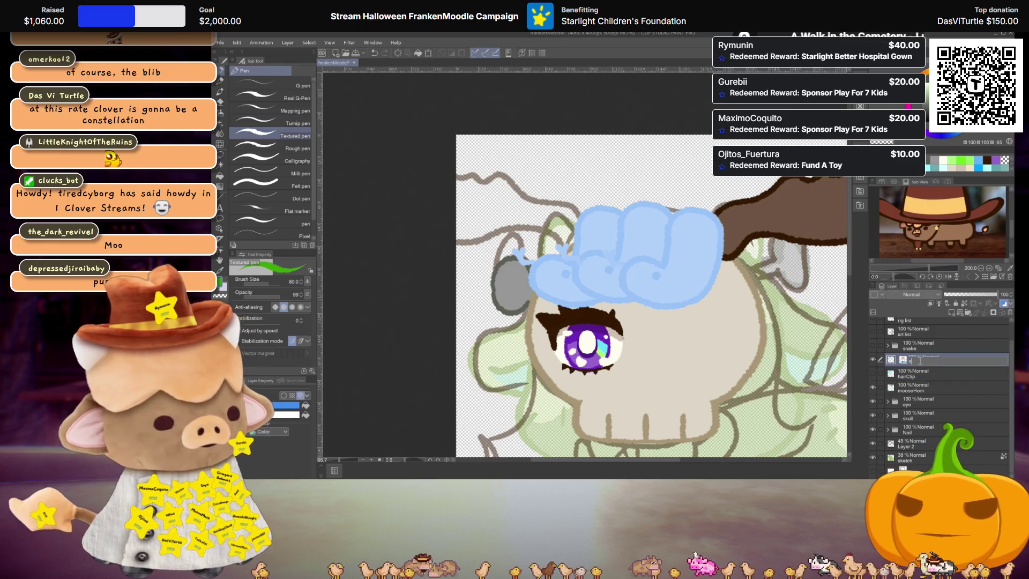
{"action": "key", "text": "Return"}
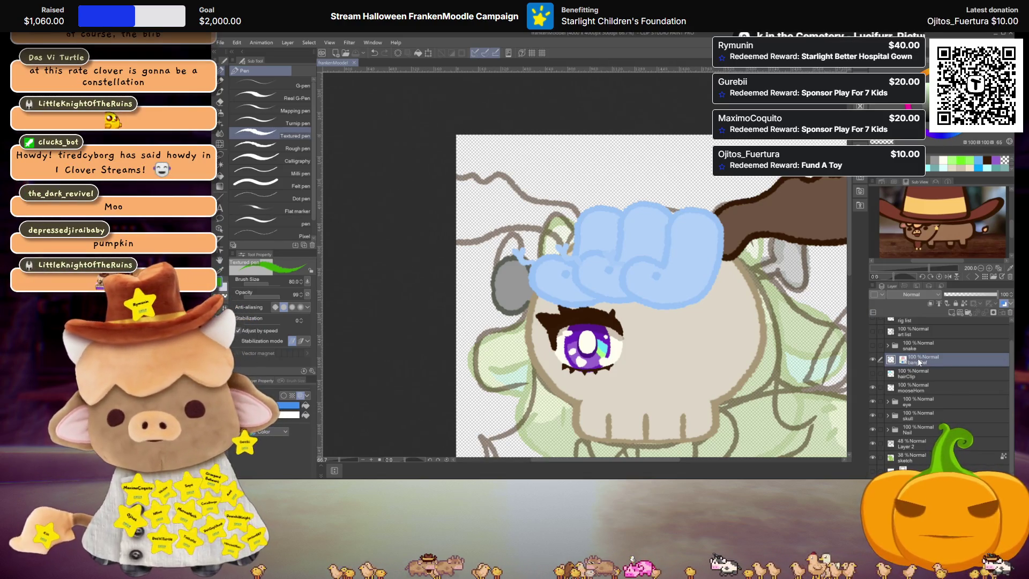
Add a new empty raster layer above the snake layer
{"action": "scroll", "coordinate": [914, 344], "scroll_direction": "up", "scroll_amount": 1}
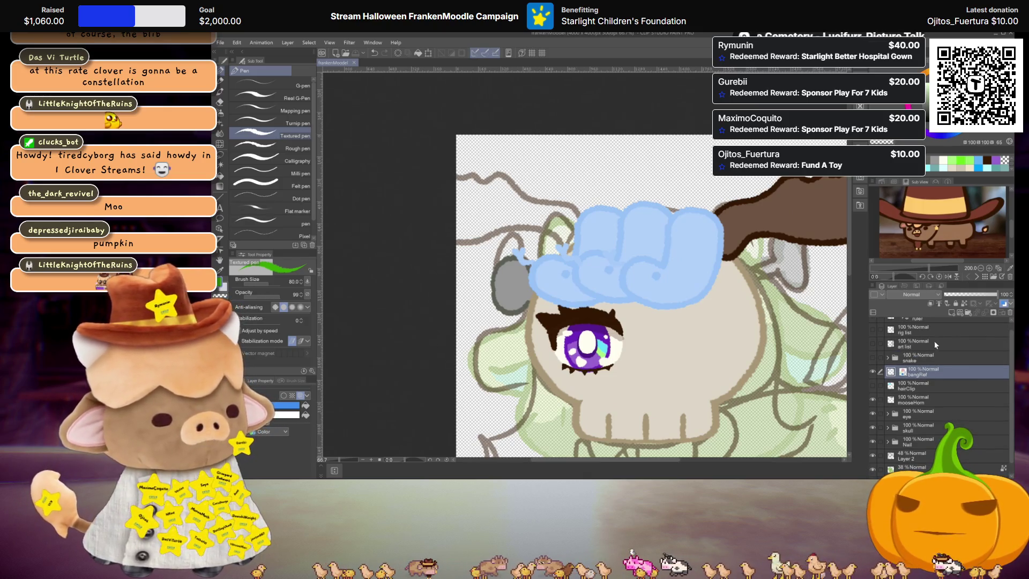
{"action": "scroll", "coordinate": [691, 235], "scroll_direction": "down", "scroll_amount": 2}
{"action": "scroll", "coordinate": [691, 234], "scroll_direction": "up", "scroll_amount": 1}
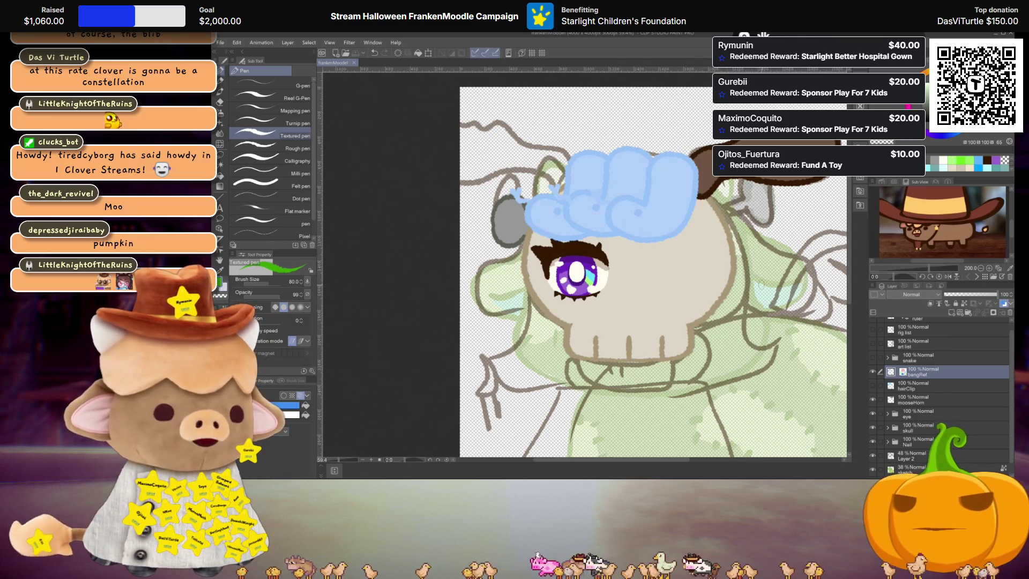
{"action": "scroll", "coordinate": [655, 274], "scroll_direction": "down", "scroll_amount": 2}
{"action": "scroll", "coordinate": [756, 274], "scroll_direction": "up", "scroll_amount": 1}
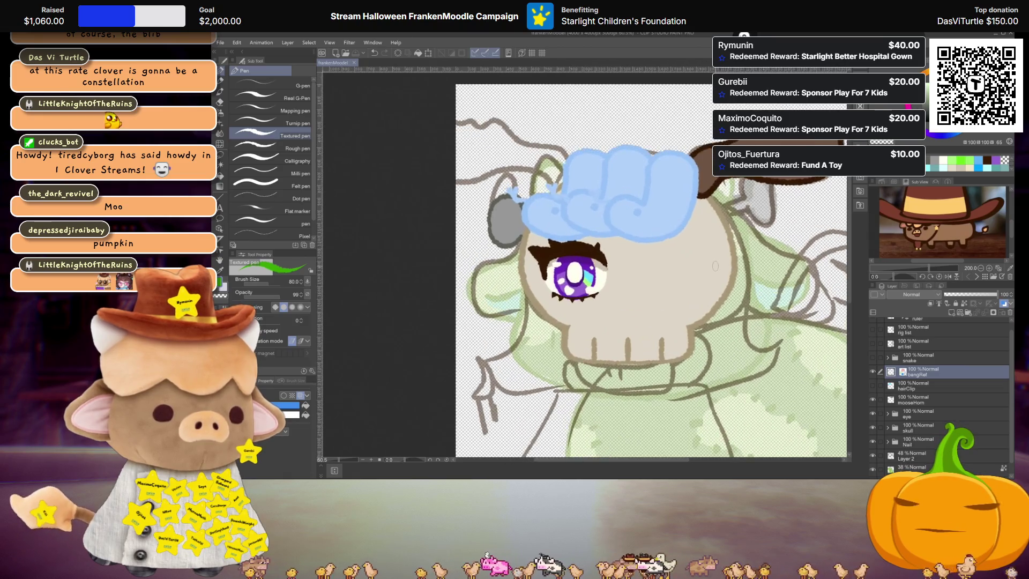
{"action": "left_click", "coordinate": [931, 356]}
{"action": "key", "text": "ctrl+shift+n"}
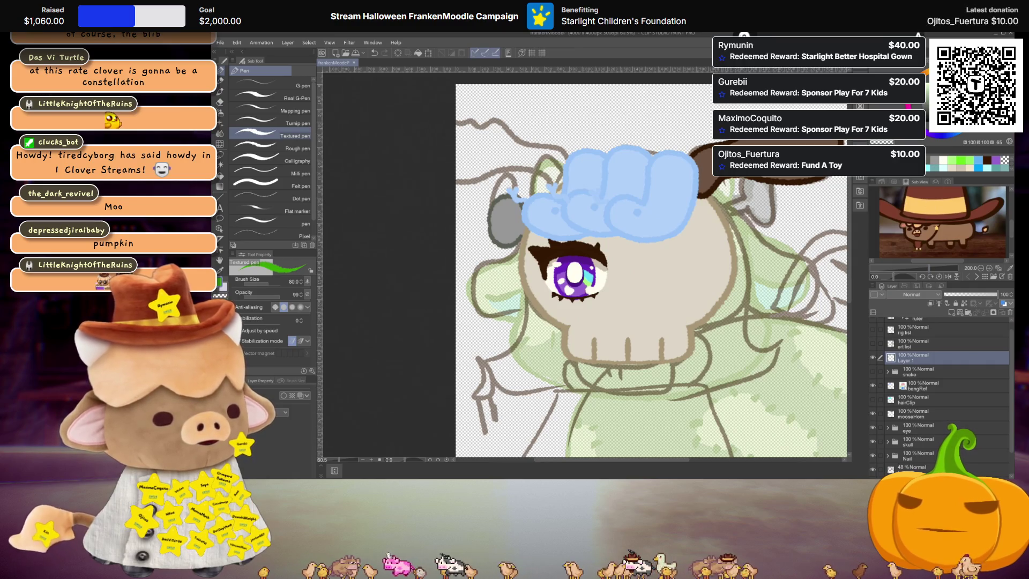
Draw a green Textured-pen line from the horn down past the skull into a loop
{"action": "scroll", "coordinate": [674, 246], "scroll_direction": "up", "scroll_amount": 1}
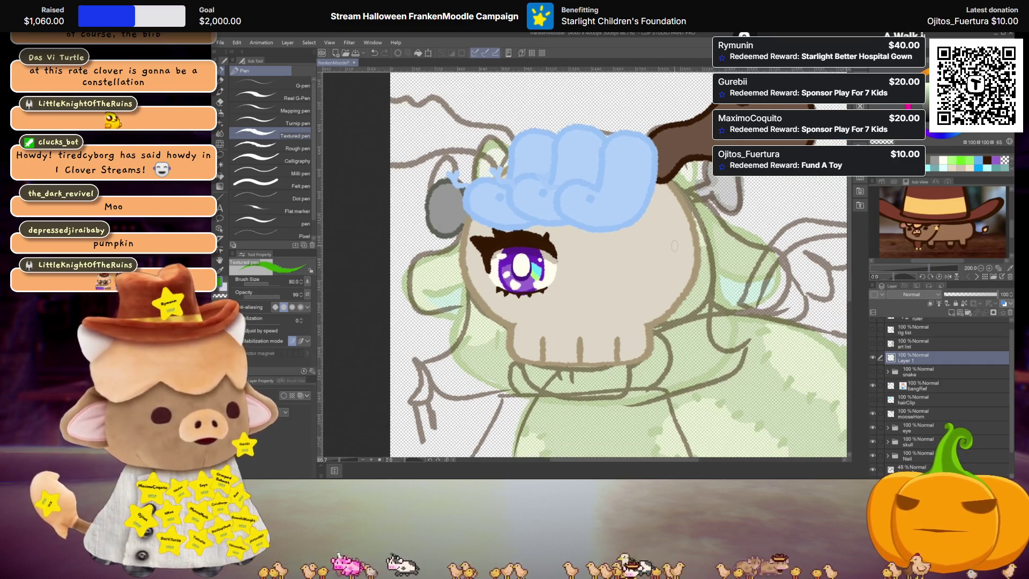
{"action": "mouse_move", "coordinate": [667, 169]}
{"action": "left_mouse_down"}
{"action": "mouse_move", "coordinate": [696, 192]}
{"action": "mouse_move", "coordinate": [708, 231]}
{"action": "left_mouse_up"}
{"action": "mouse_move", "coordinate": [707, 277]}
{"action": "left_mouse_down"}
{"action": "mouse_move", "coordinate": [699, 302]}
{"action": "mouse_move", "coordinate": [734, 389]}
{"action": "mouse_move", "coordinate": [670, 393]}
{"action": "mouse_move", "coordinate": [649, 343]}
{"action": "mouse_move", "coordinate": [659, 230]}
{"action": "mouse_move", "coordinate": [640, 187]}
{"action": "mouse_move", "coordinate": [651, 169]}
{"action": "left_mouse_up"}
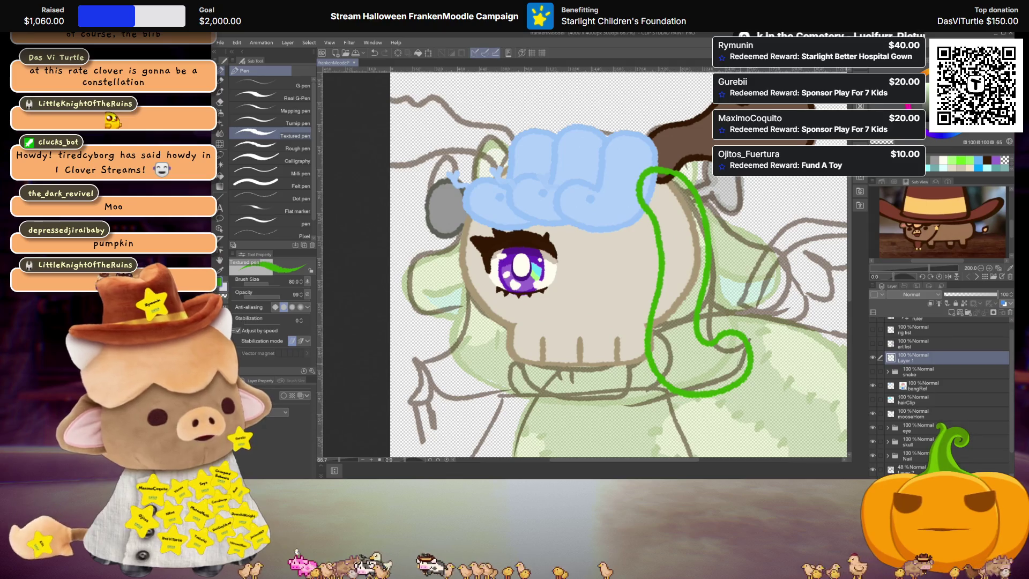
Using Liquify at brush size 500, push the green line's lower loop outward into a rounder curve
{"action": "key", "text": "j"}
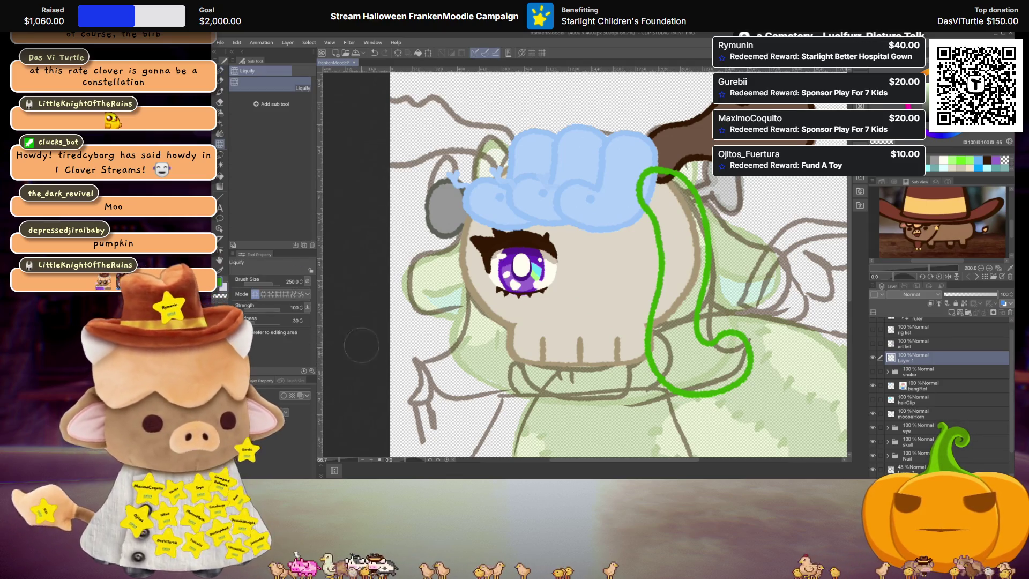
{"action": "left_click", "coordinate": [292, 281]}
{"action": "type", "text": "0"}
{"action": "key", "text": "Return"}
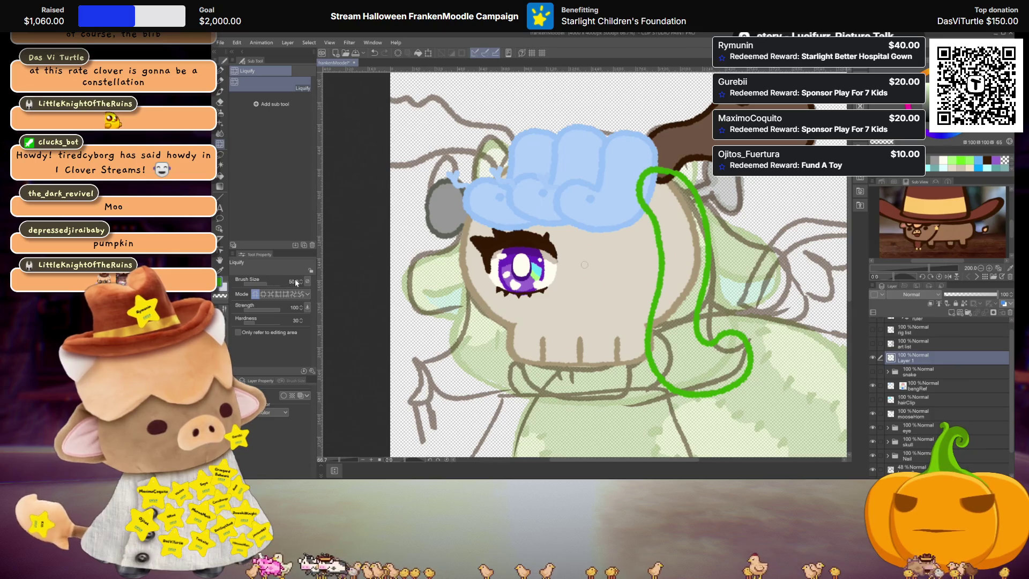
{"action": "left_click", "coordinate": [292, 281]}
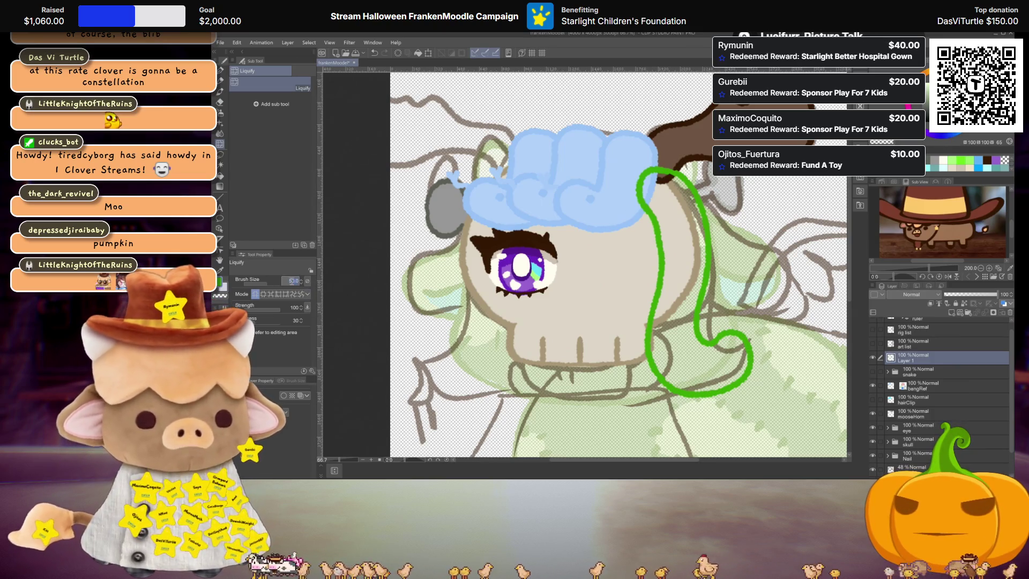
{"action": "type", "text": "500"}
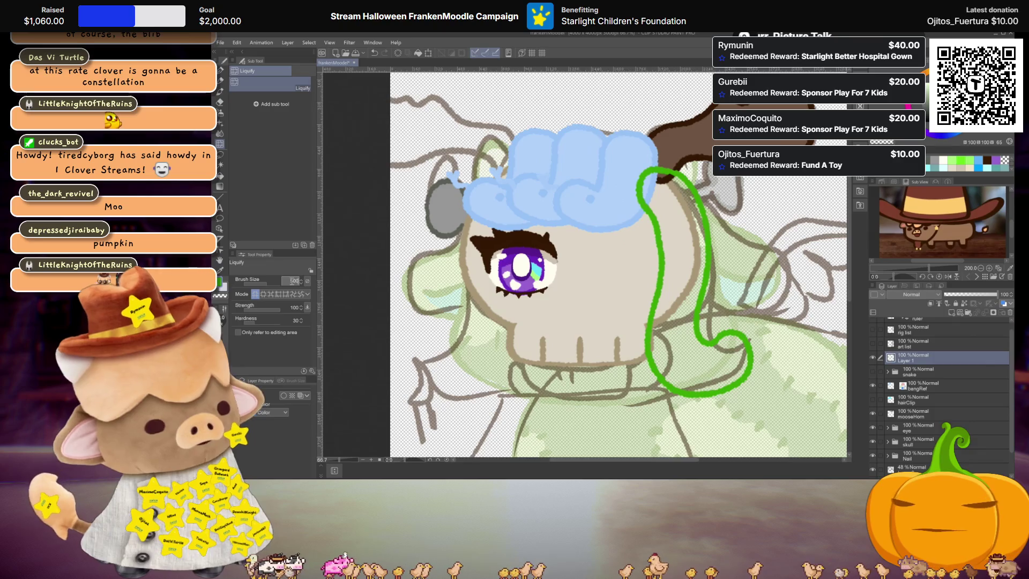
{"action": "key", "text": "Return"}
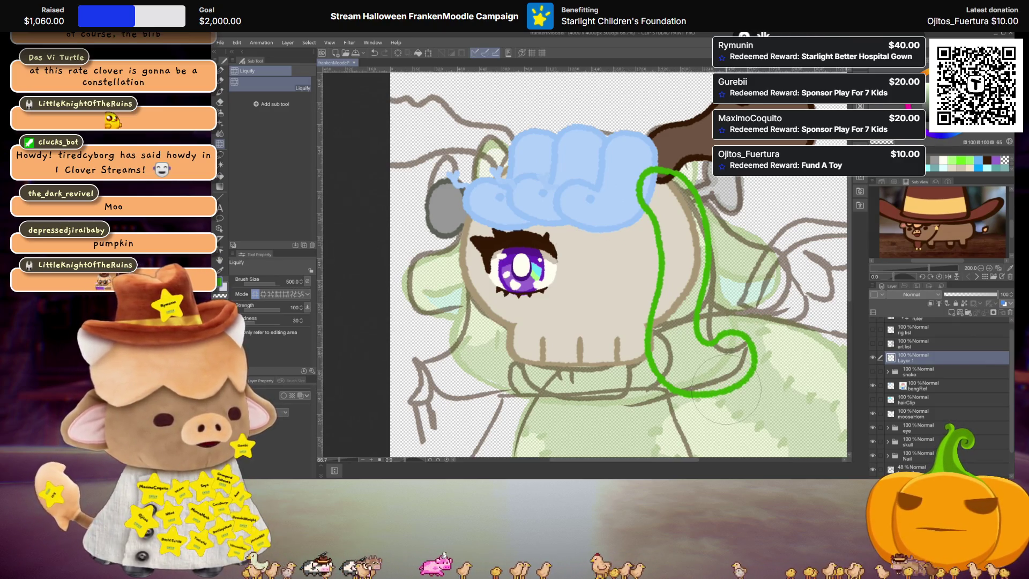
{"action": "left_click_drag", "start_coordinate": [753, 343], "coordinate": [756, 359]}
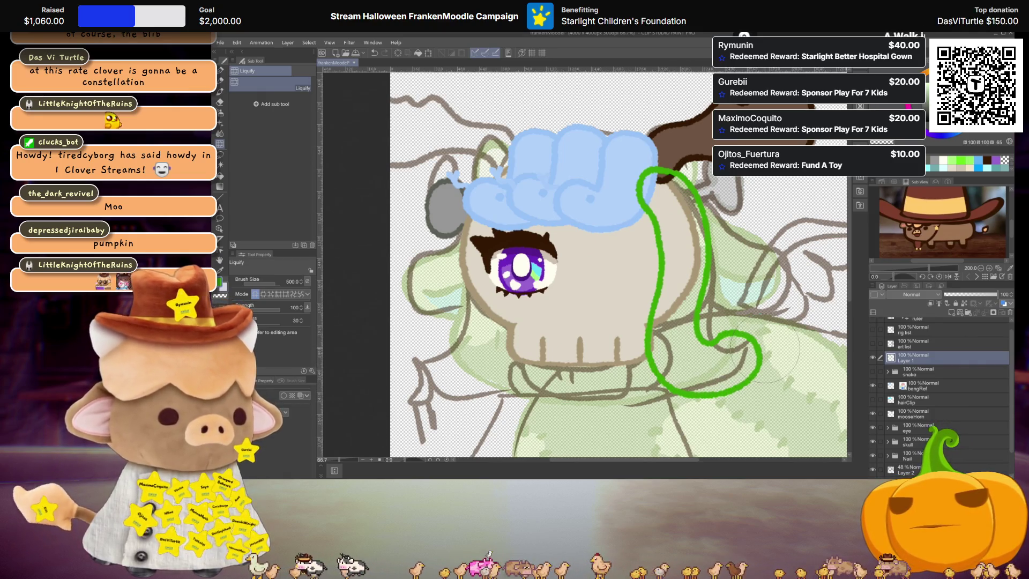
Rename Layer 1 to snakeLong
{"action": "double_click", "coordinate": [905, 360]}
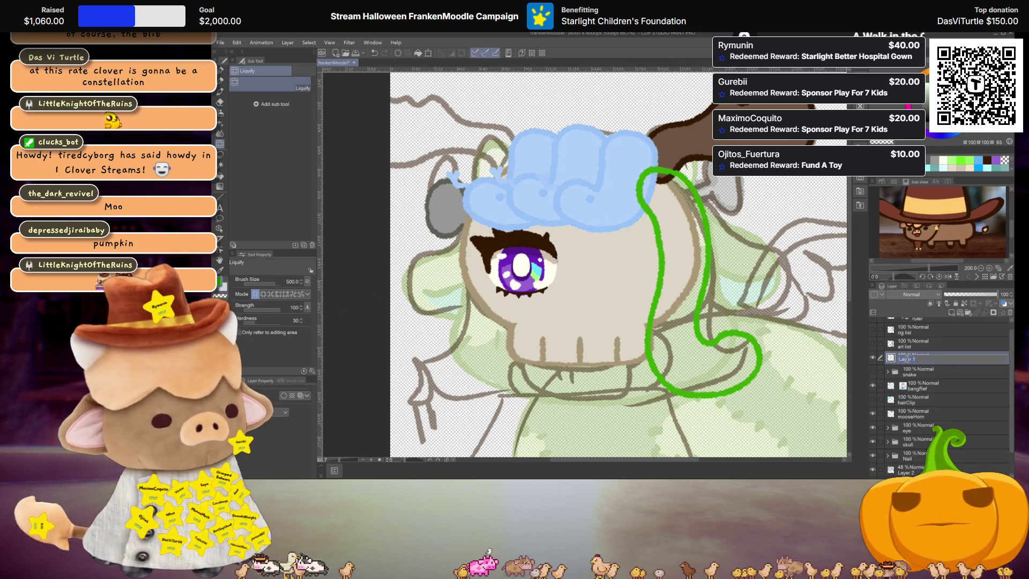
{"action": "type", "text": "t"}
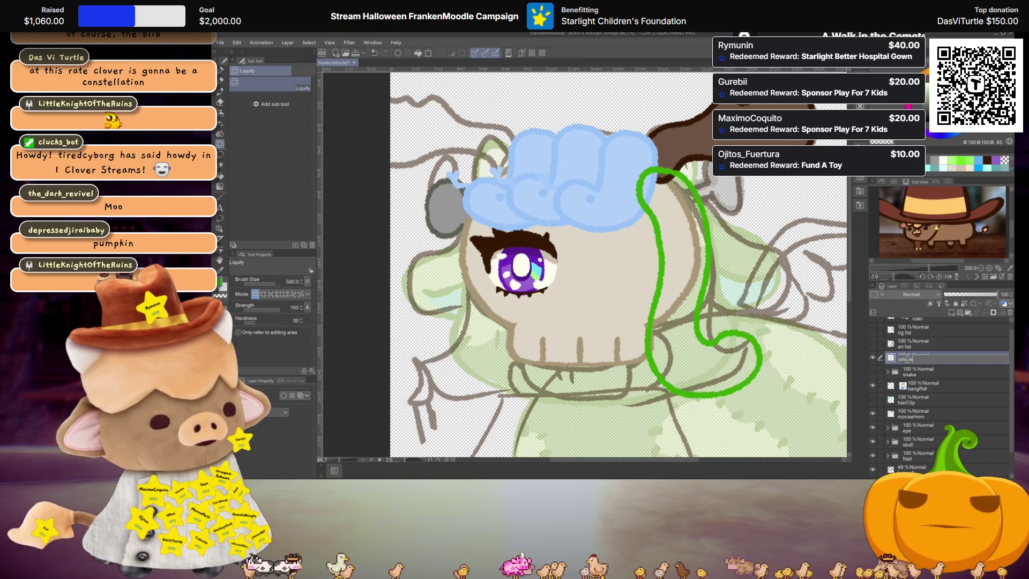
{"action": "type", "text": "ng"}
{"action": "key", "text": "Return"}
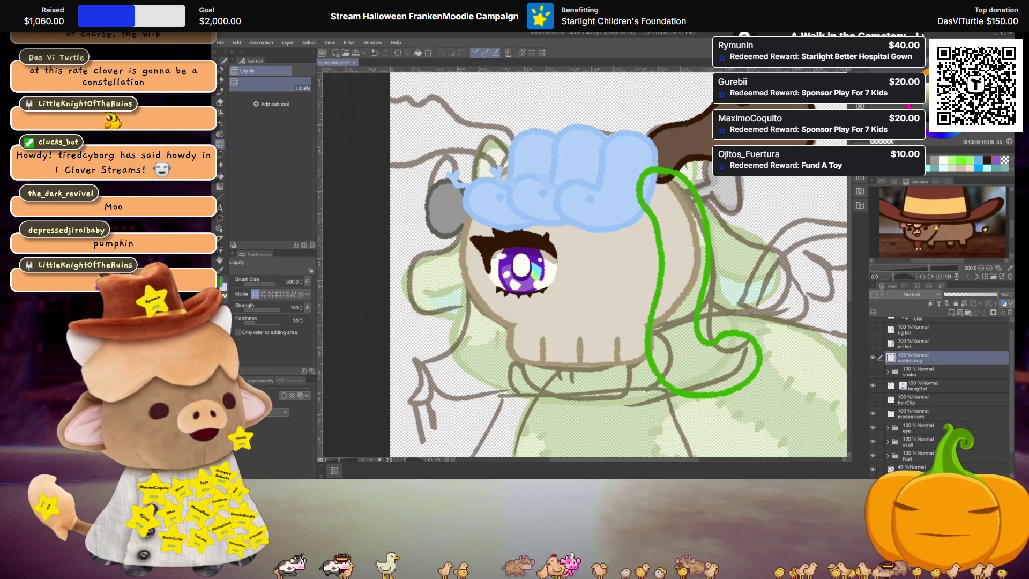
Fill the inside of the green snake outline on snakeLong, discarding the duplicate copy
{"action": "key", "text": "ctrl+shift+d"}
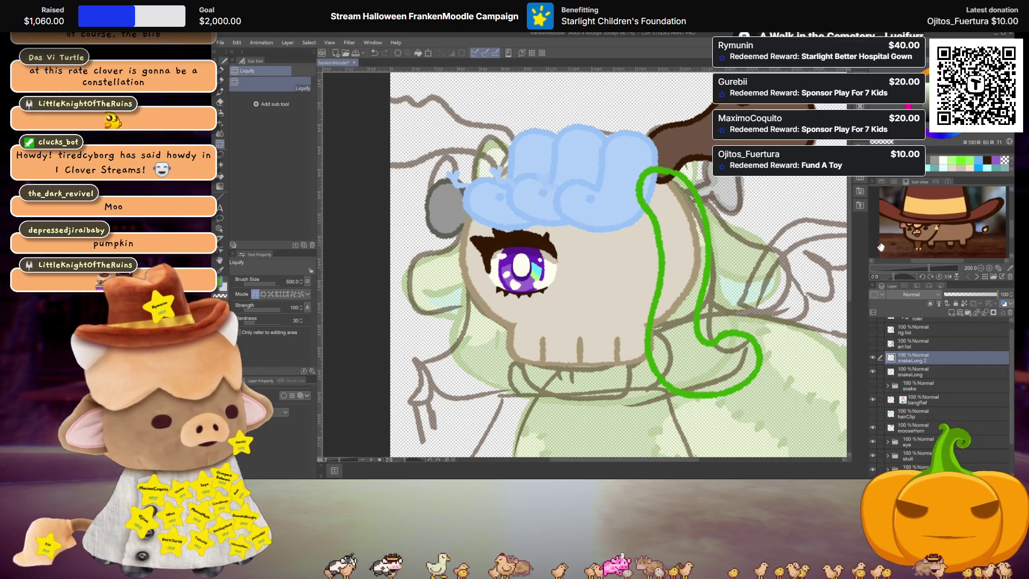
{"action": "key", "text": "g"}
{"action": "left_click", "coordinate": [928, 375]}
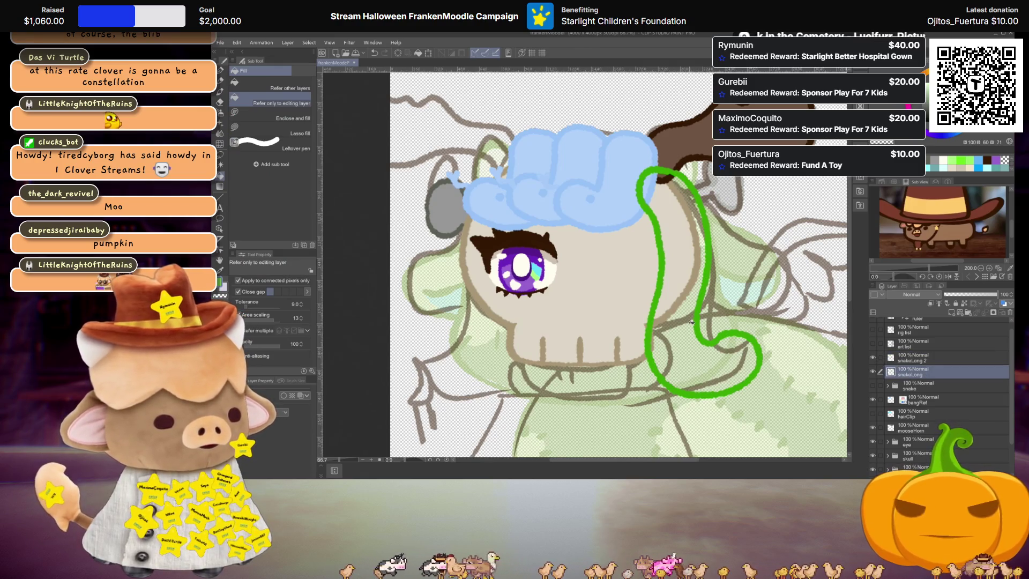
{"action": "left_click", "coordinate": [692, 355]}
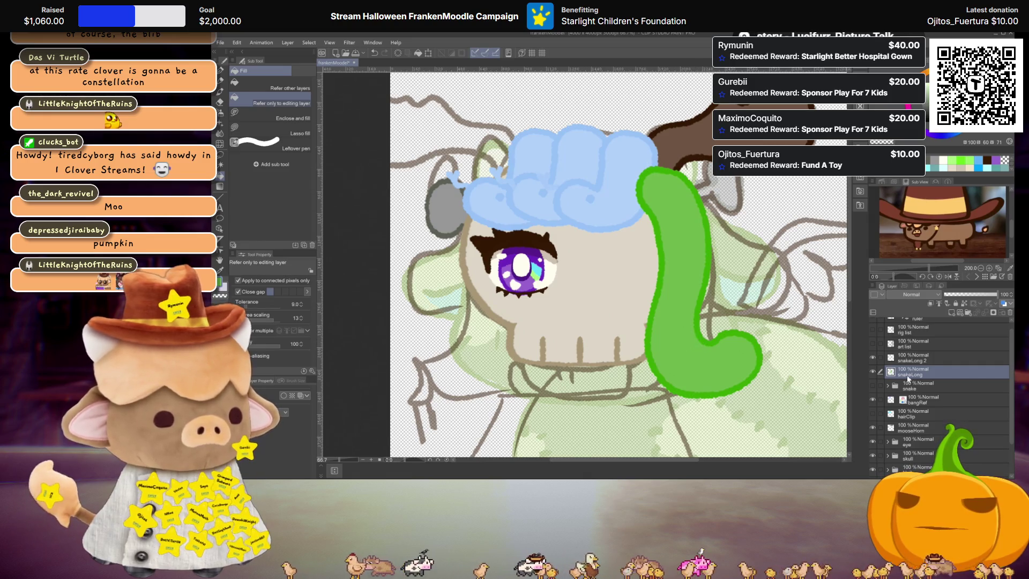
{"action": "left_click", "coordinate": [930, 360]}
{"action": "key", "text": "ctrl+e"}
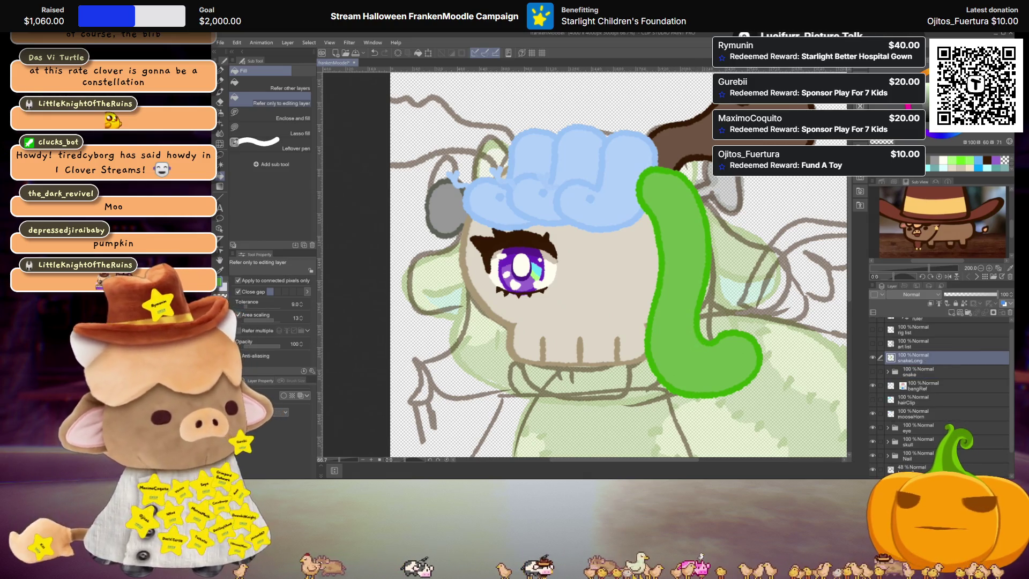
{"action": "scroll", "coordinate": [750, 364], "scroll_direction": "up", "scroll_amount": 2}
Paint a dark eye dot near the snake's tip and expand the snake folder
{"action": "key", "text": "p"}
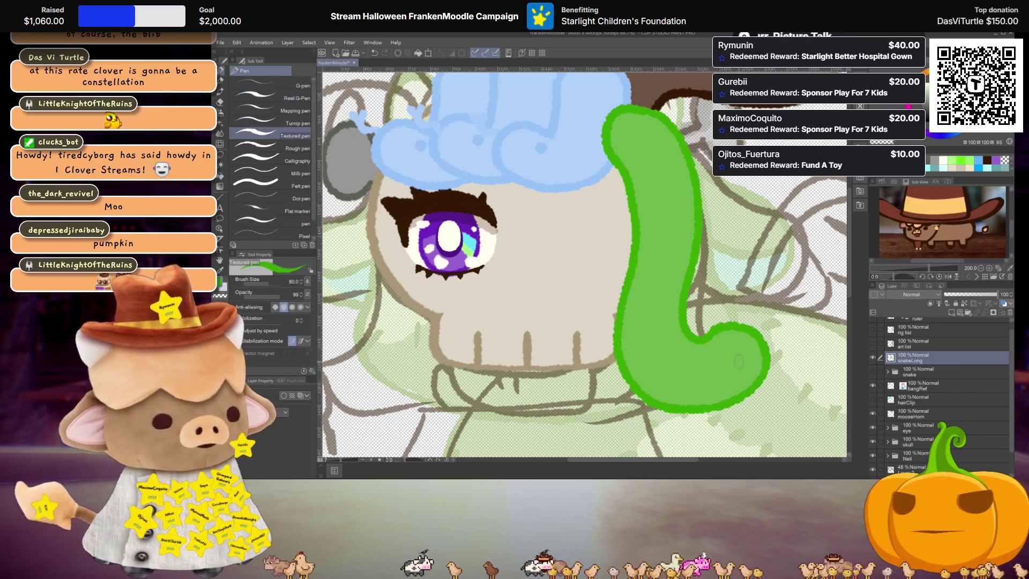
{"action": "left_click", "coordinate": [717, 354]}
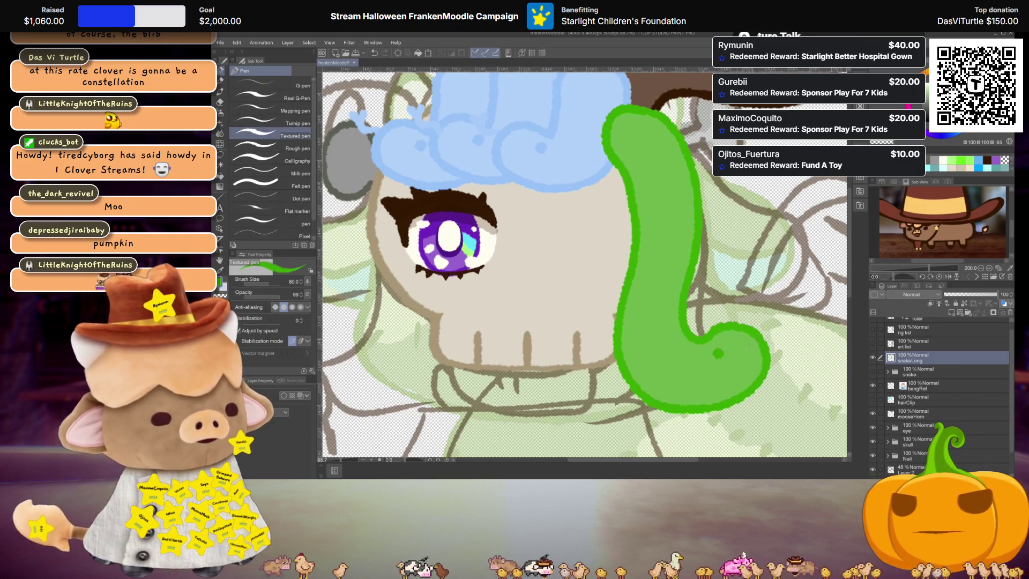
{"action": "left_click", "coordinate": [722, 361]}
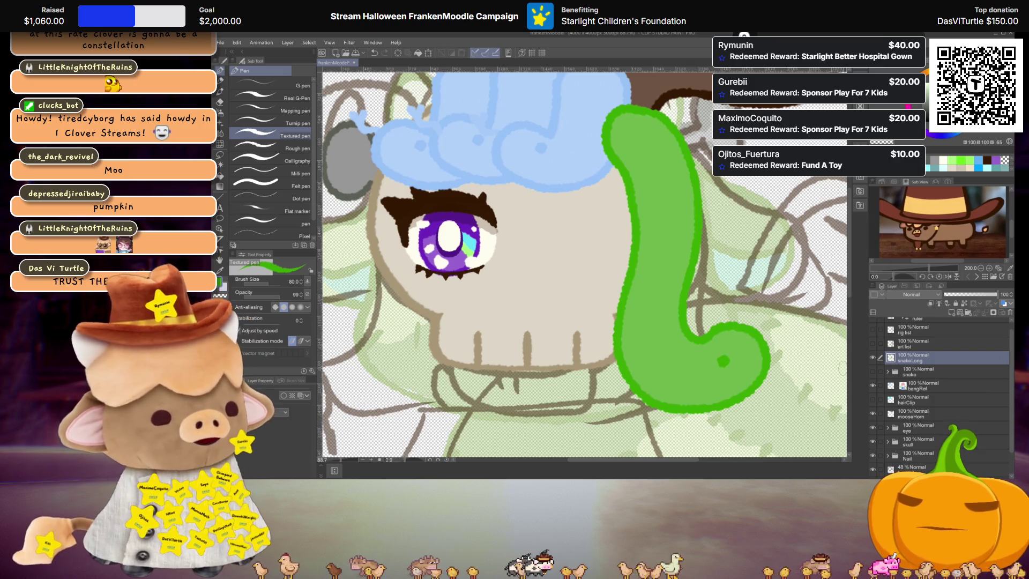
{"action": "left_click", "coordinate": [936, 369]}
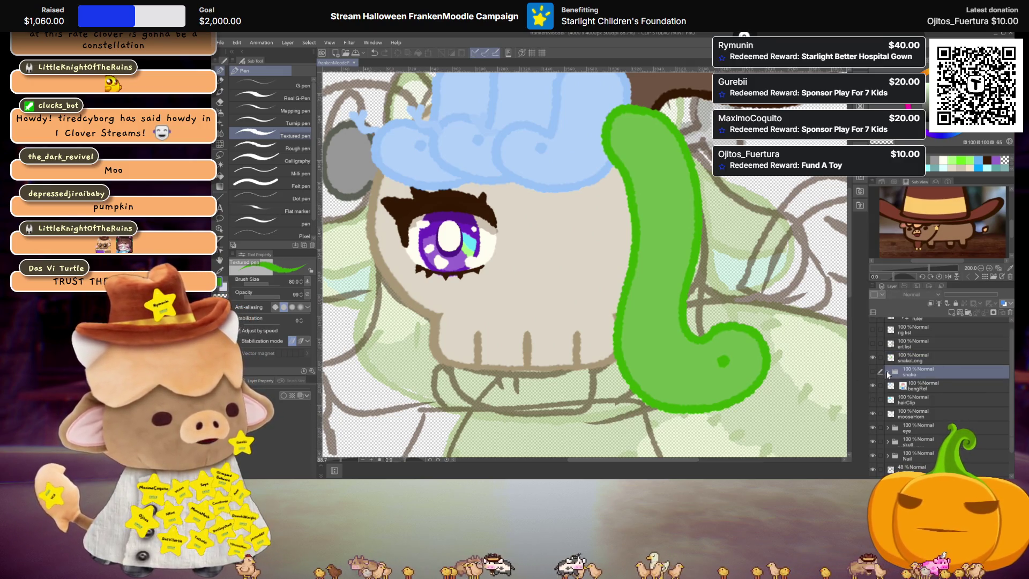
Collapse the snake folder and add a new layer named longBleb directly below snakeLong
{"action": "left_click", "coordinate": [888, 372]}
{"action": "key", "text": "ctrl+minus"}
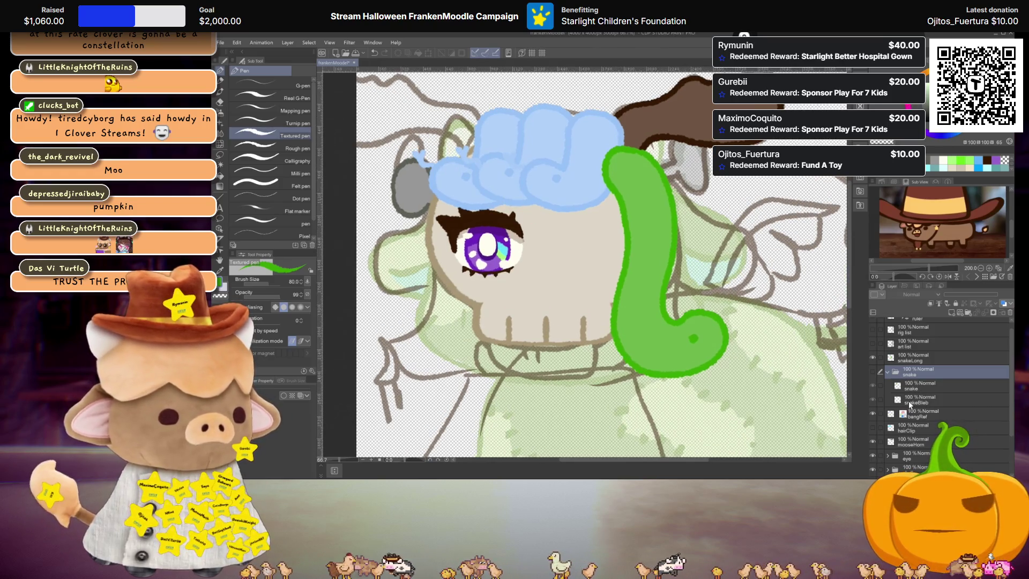
{"action": "left_click", "coordinate": [909, 401]}
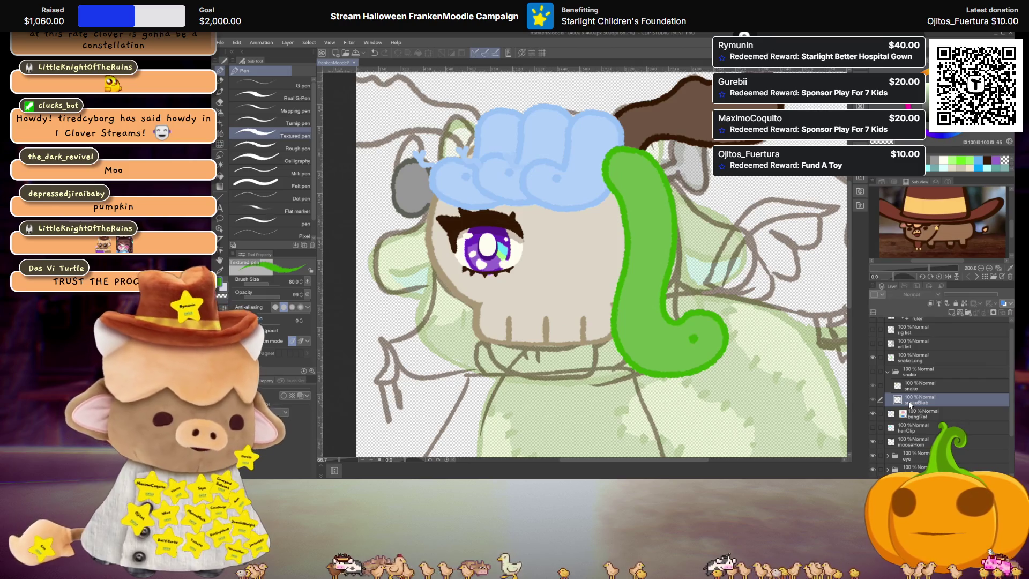
{"action": "left_click", "coordinate": [888, 371]}
{"action": "left_click", "coordinate": [888, 358]}
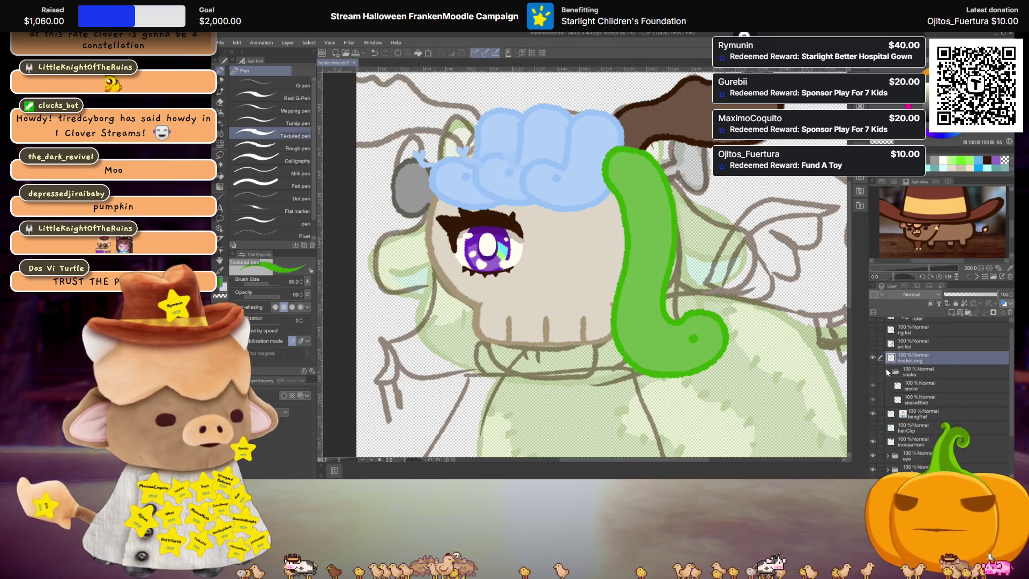
{"action": "left_click", "coordinate": [951, 313]}
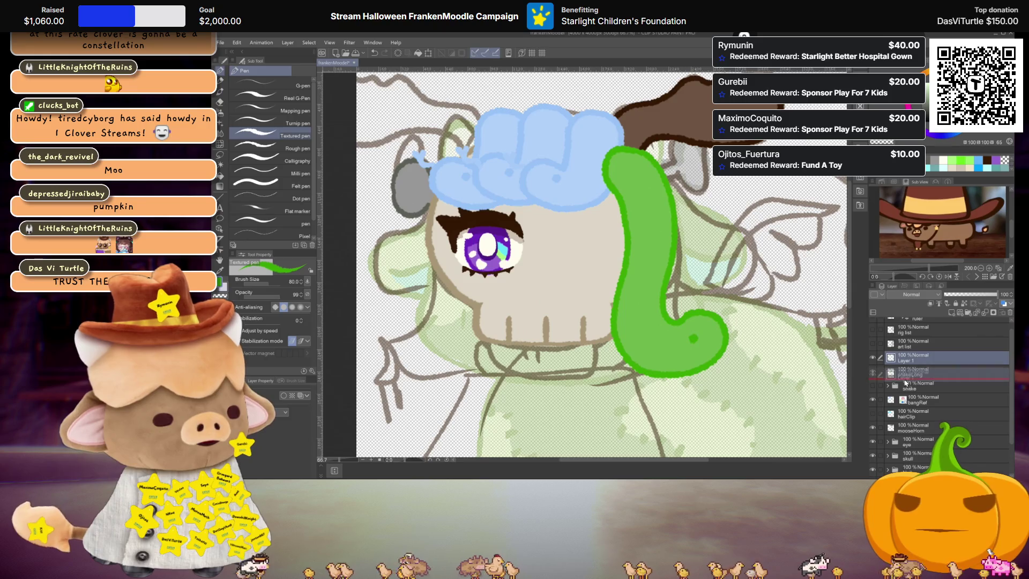
{"action": "type", "text": "bod"}
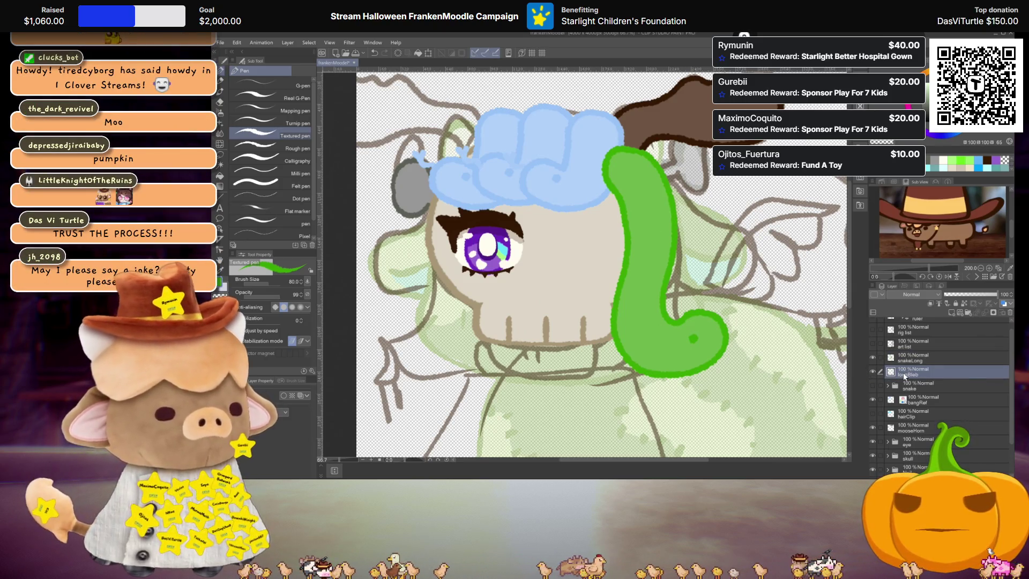
{"action": "scroll", "coordinate": [697, 351], "scroll_direction": "up", "scroll_amount": 2}
Paint a small pink forked tongue poking out from the snake's curled end
{"action": "left_click_drag", "start_coordinate": [698, 351], "coordinate": [670, 331]}
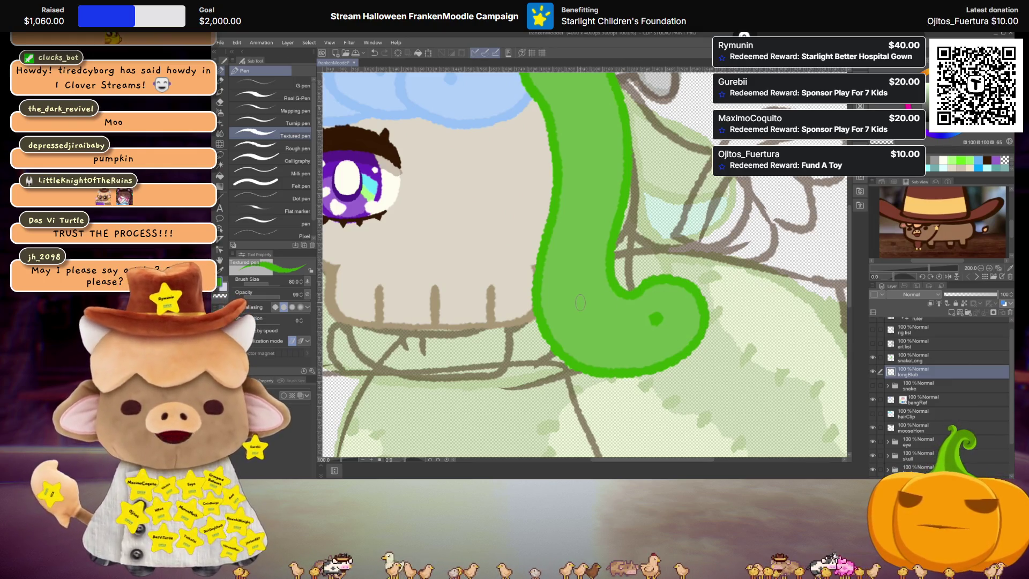
{"action": "scroll", "coordinate": [580, 302], "scroll_direction": "up", "scroll_amount": 3}
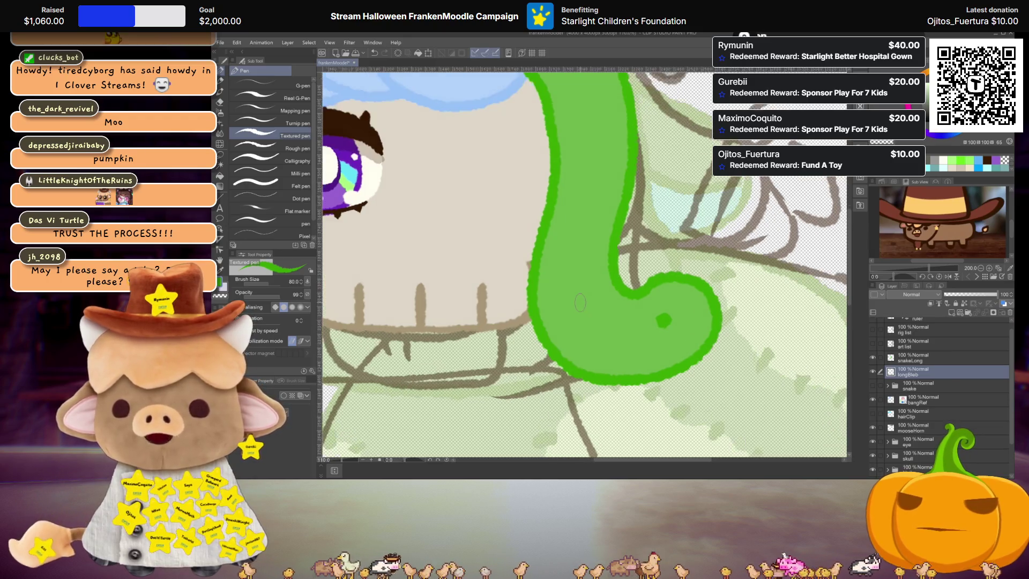
{"action": "scroll", "coordinate": [581, 303], "scroll_direction": "right", "scroll_amount": 1}
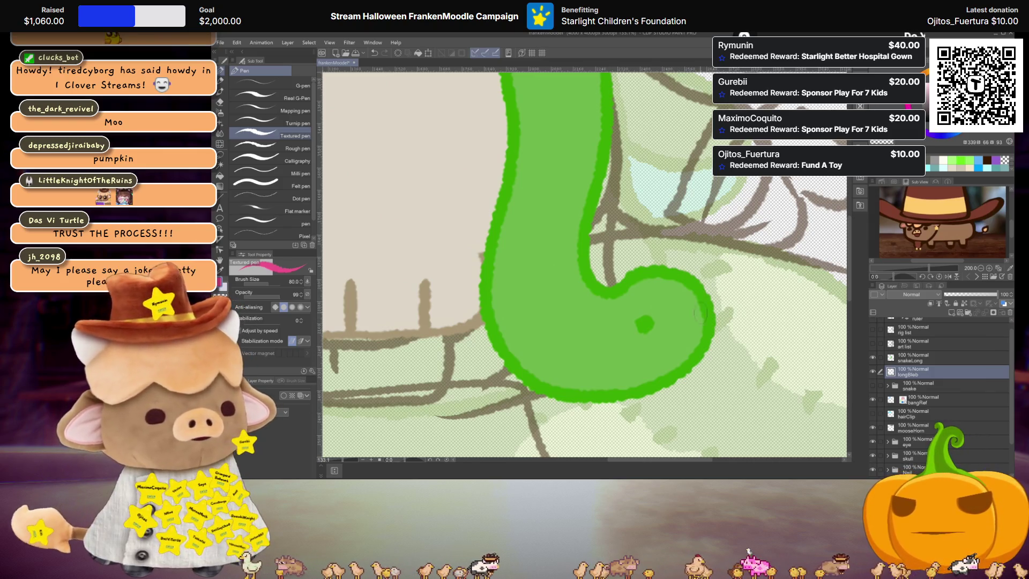
{"action": "left_click_drag", "start_coordinate": [696, 280], "coordinate": [716, 234]}
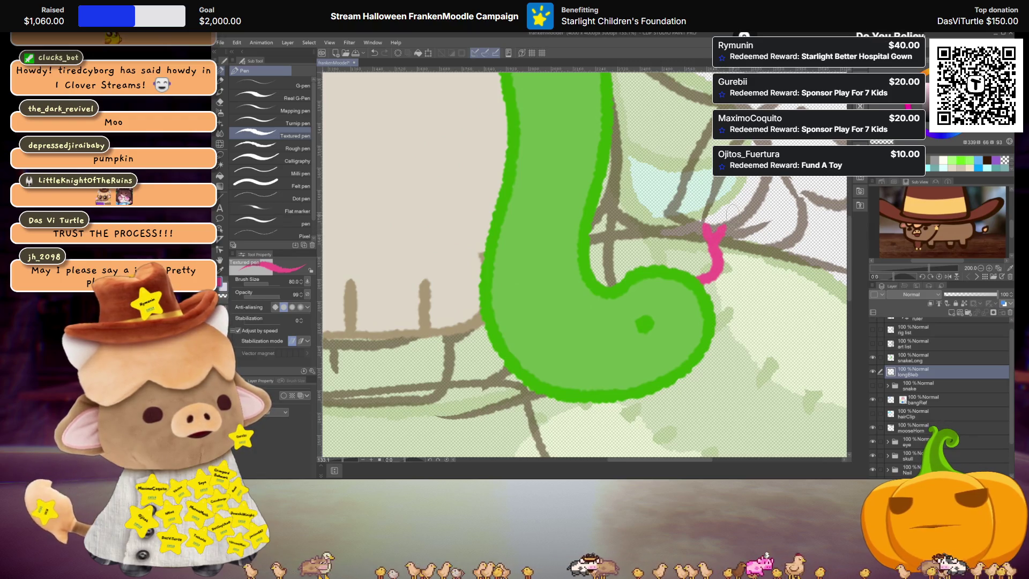
{"action": "scroll", "coordinate": [584, 262], "scroll_direction": "down", "scroll_amount": 5}
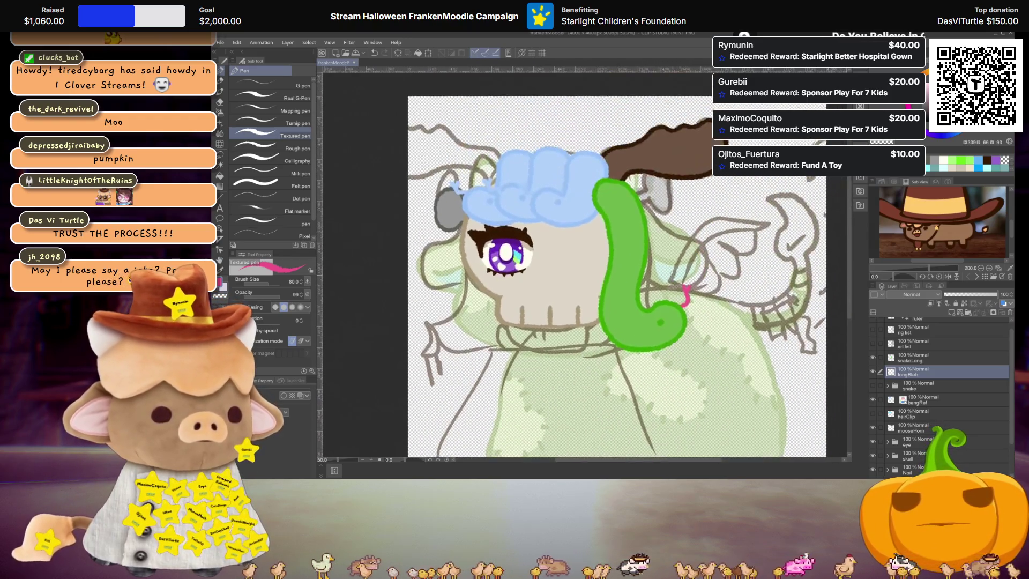
{"action": "scroll", "coordinate": [680, 283], "scroll_direction": "up", "scroll_amount": 1}
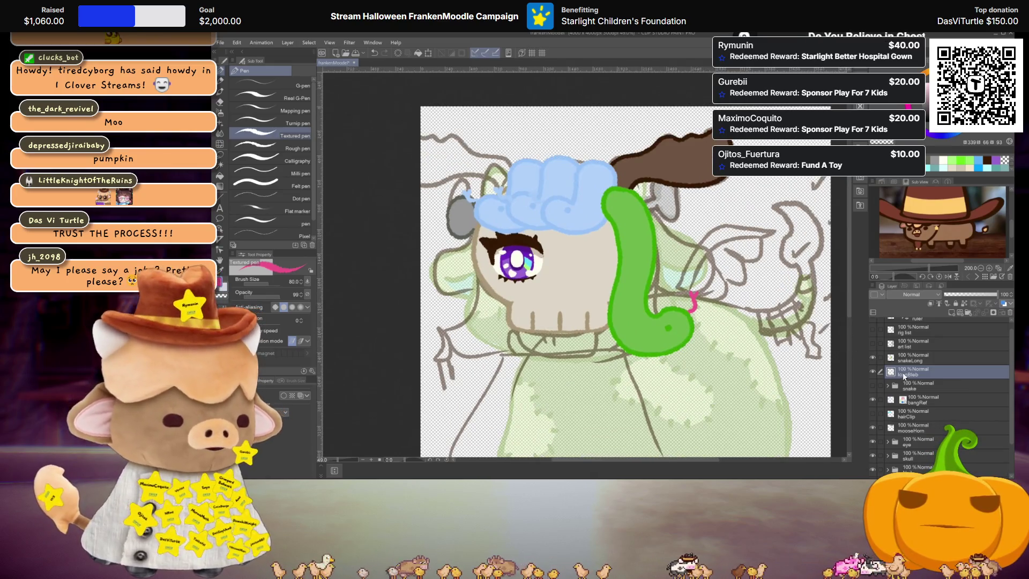
Group snakeLong and longBleb into a folder named 'snake long'
{"action": "left_click", "coordinate": [911, 358], "text": "ctrl"}
{"action": "key", "text": "ctrl+g"}
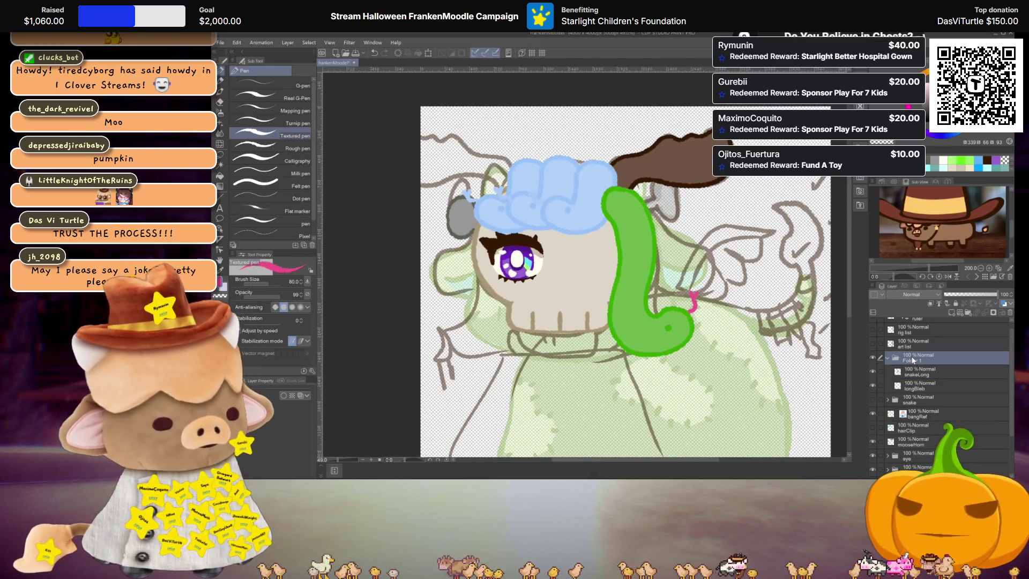
{"action": "double_click", "coordinate": [921, 360]}
{"action": "type", "text": "sn"}
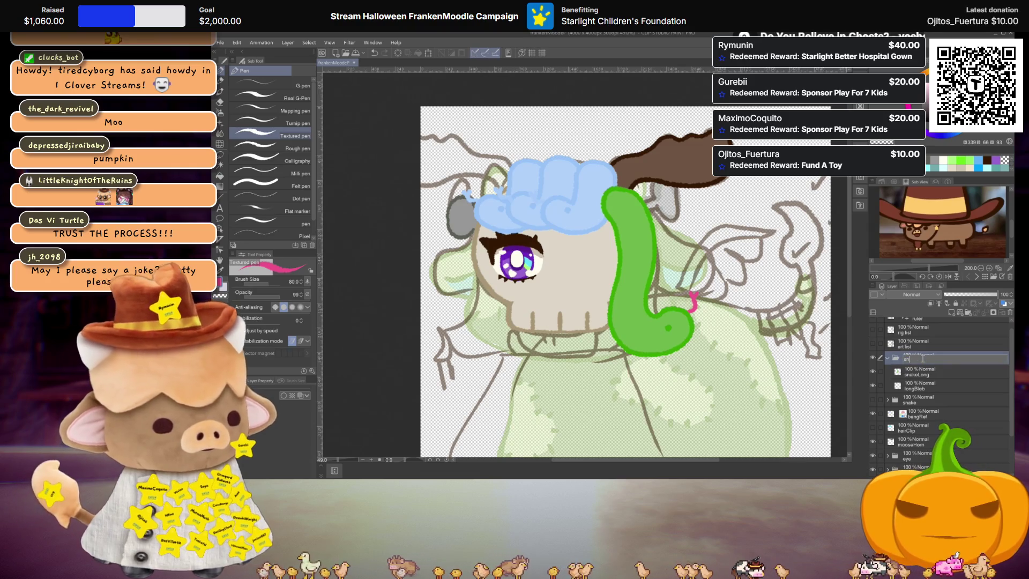
{"action": "type", "text": "ake long"}
{"action": "key", "text": "Return"}
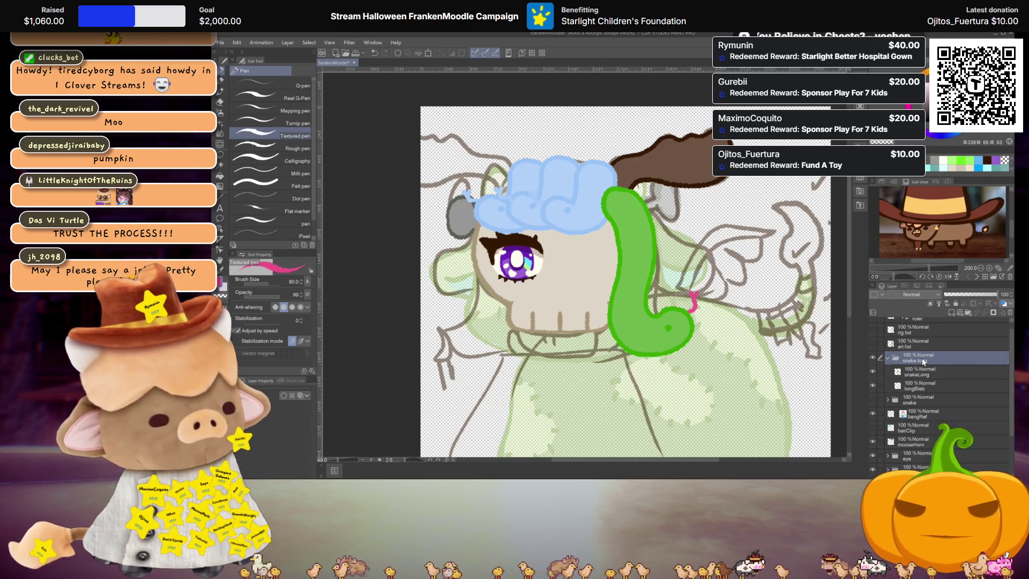
Move the 'snake long' folder below the skull folder so the snake passes behind the mask
{"action": "left_click", "coordinate": [886, 359]}
{"action": "left_click_drag", "start_coordinate": [911, 336], "coordinate": [925, 429]}
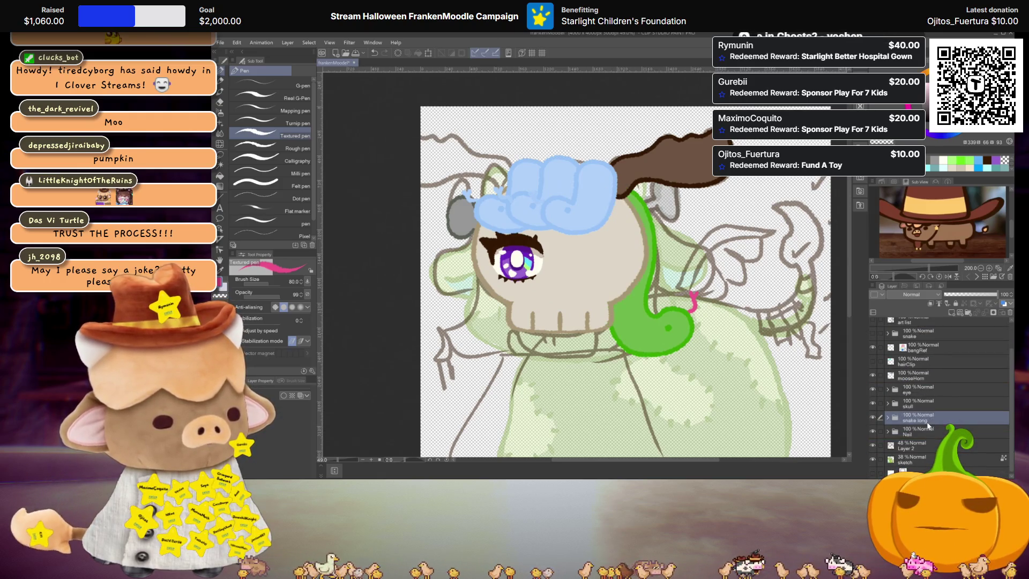
{"action": "scroll", "coordinate": [712, 346], "scroll_direction": "down", "scroll_amount": 1}
{"action": "scroll", "coordinate": [711, 347], "scroll_direction": "up", "scroll_amount": 2}
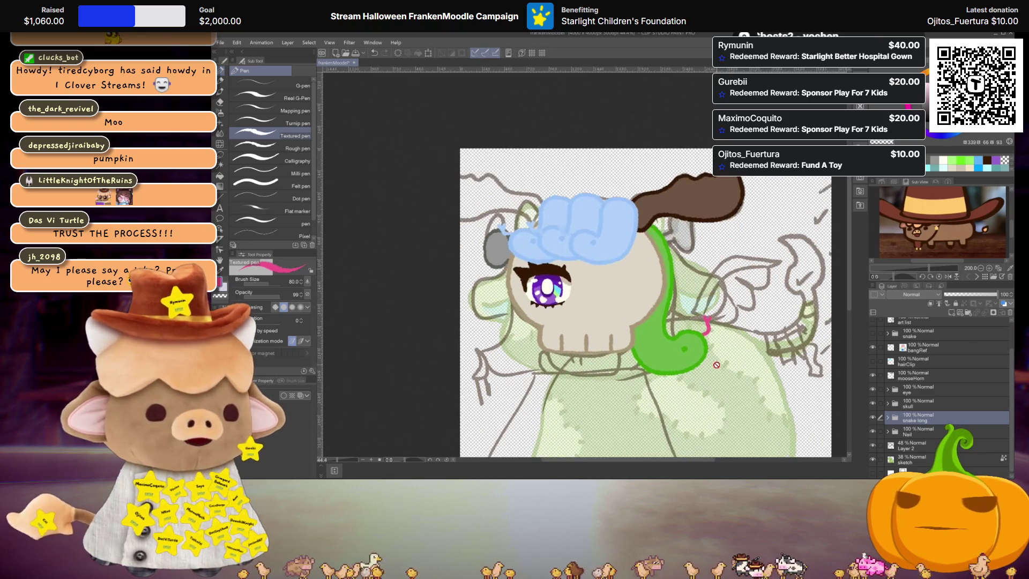
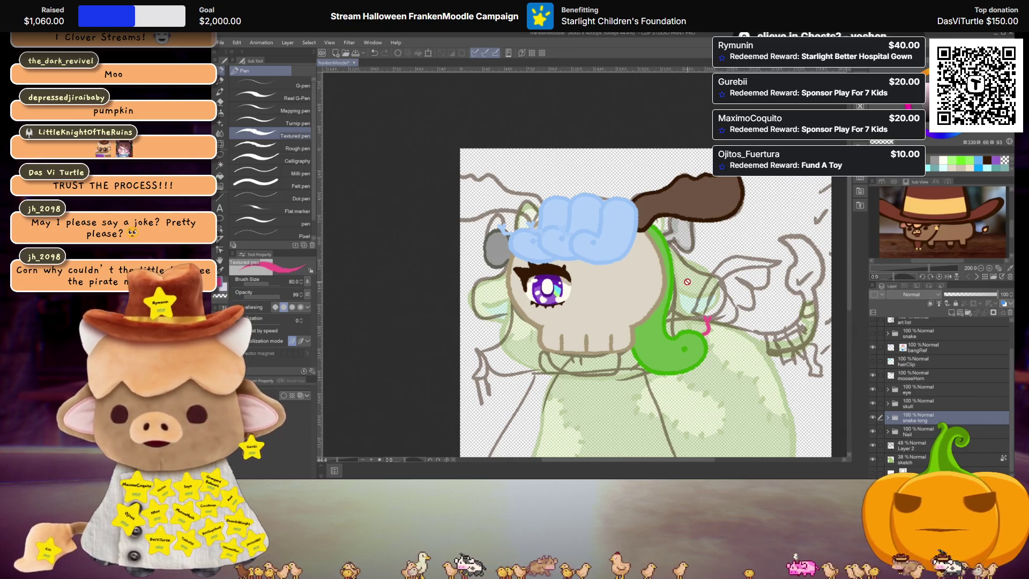
Merge the hairClip layer down into the mooseHorn layer
{"action": "scroll", "coordinate": [689, 280], "scroll_direction": "up", "scroll_amount": 1}
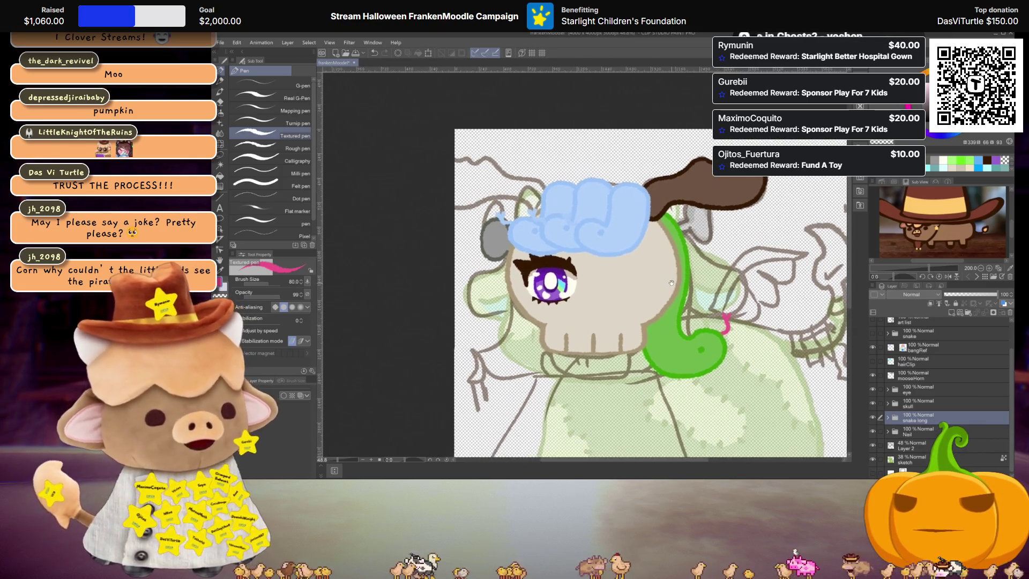
{"action": "scroll", "coordinate": [682, 302], "scroll_direction": "down", "scroll_amount": 4}
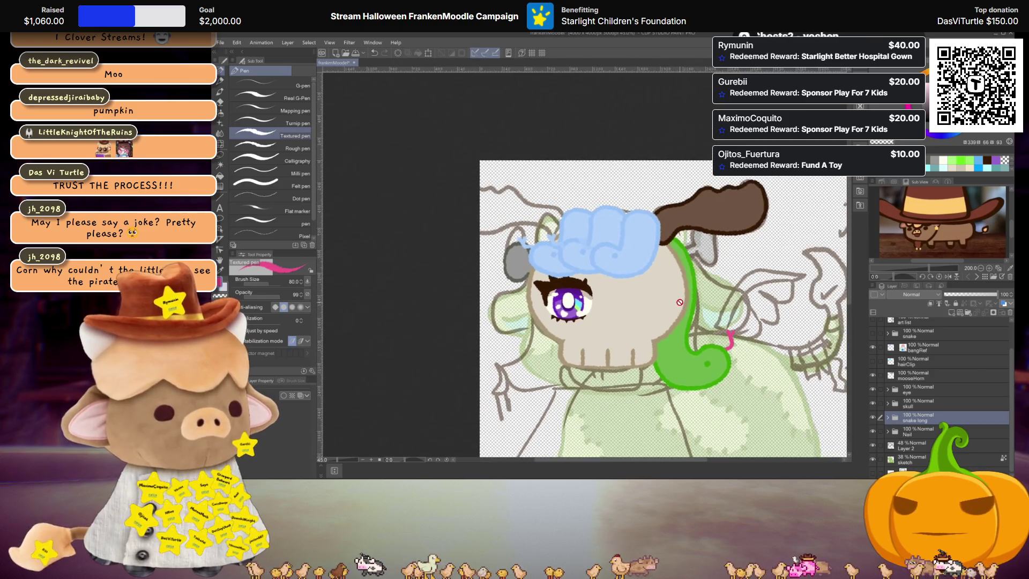
{"action": "scroll", "coordinate": [680, 320], "scroll_direction": "up", "scroll_amount": 2}
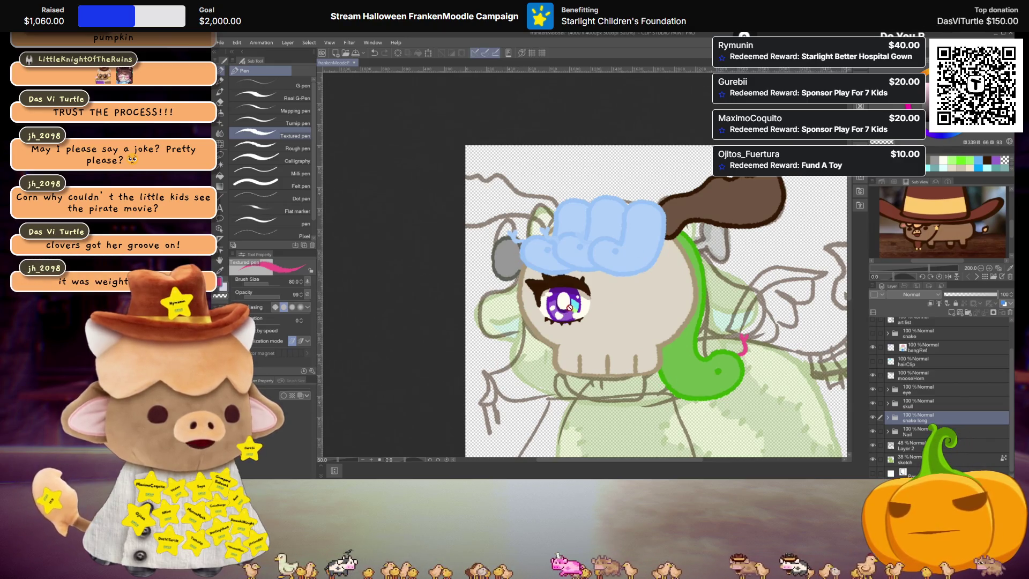
{"action": "scroll", "coordinate": [614, 303], "scroll_direction": "up", "scroll_amount": 1}
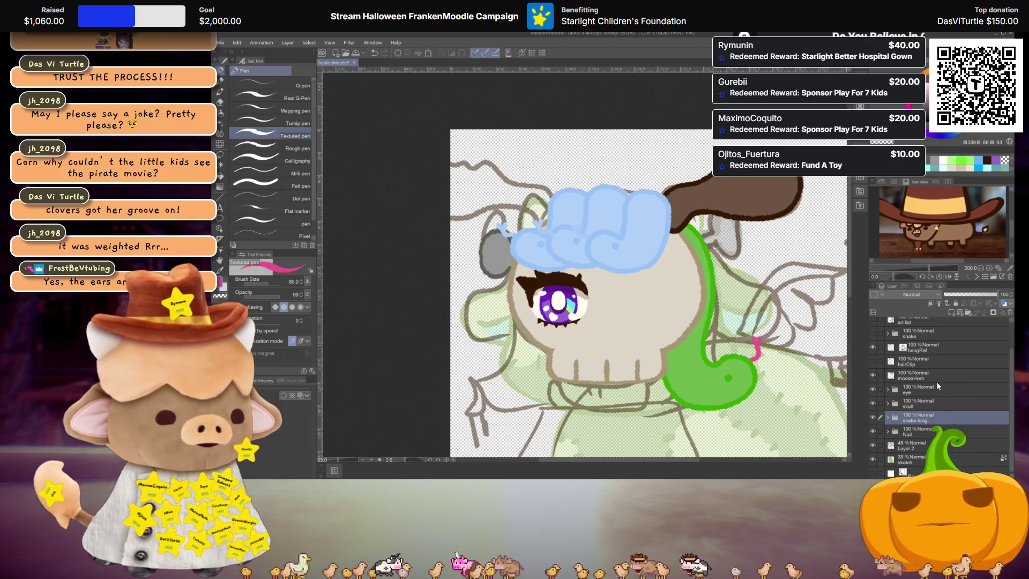
{"action": "scroll", "coordinate": [935, 382], "scroll_direction": "up", "scroll_amount": 2}
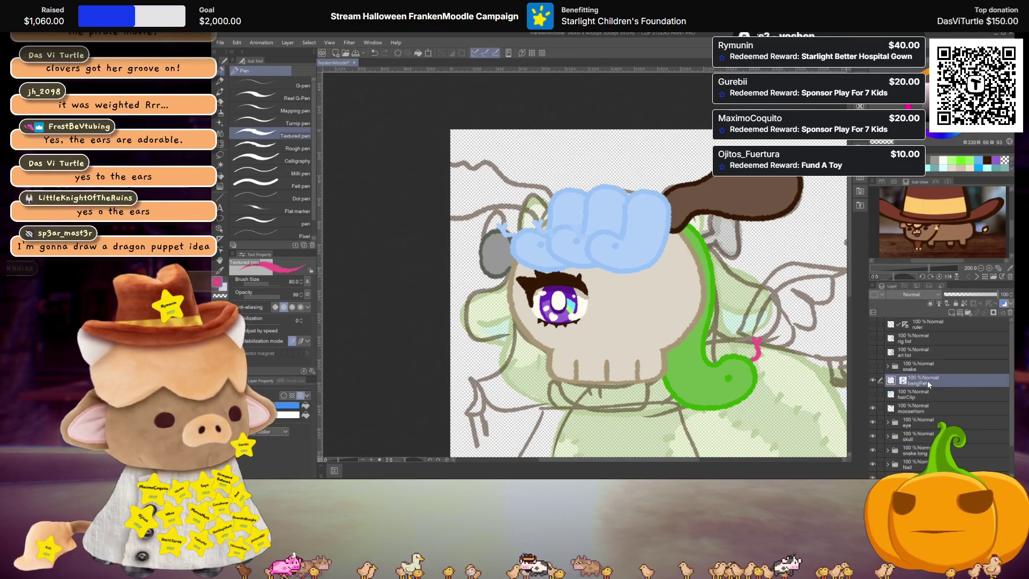
{"action": "left_click", "coordinate": [924, 394]}
{"action": "left_click", "coordinate": [954, 312]}
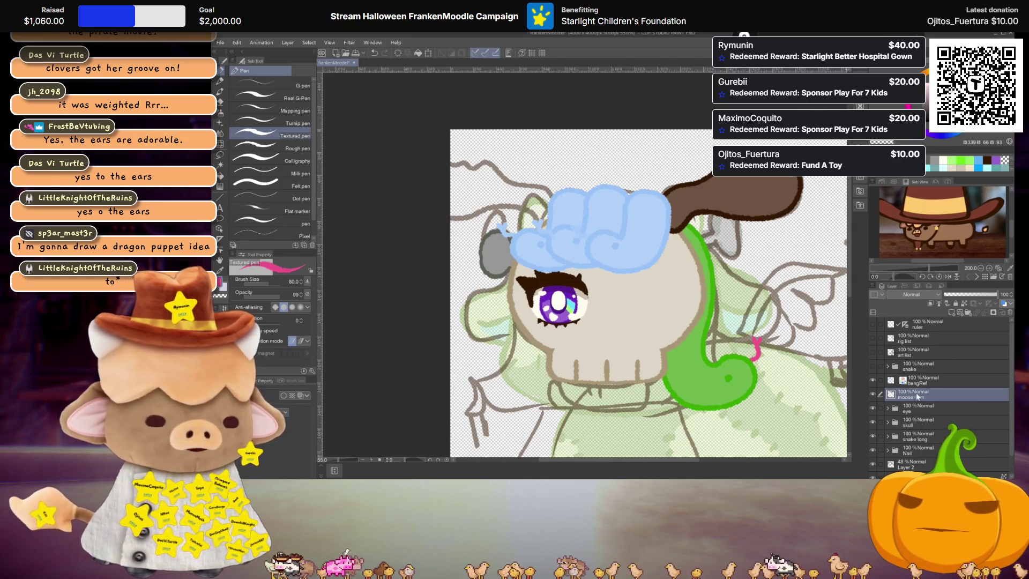
Add a new empty raster layer above mooseHorn and name it 'ear'
{"action": "left_click", "coordinate": [952, 312]}
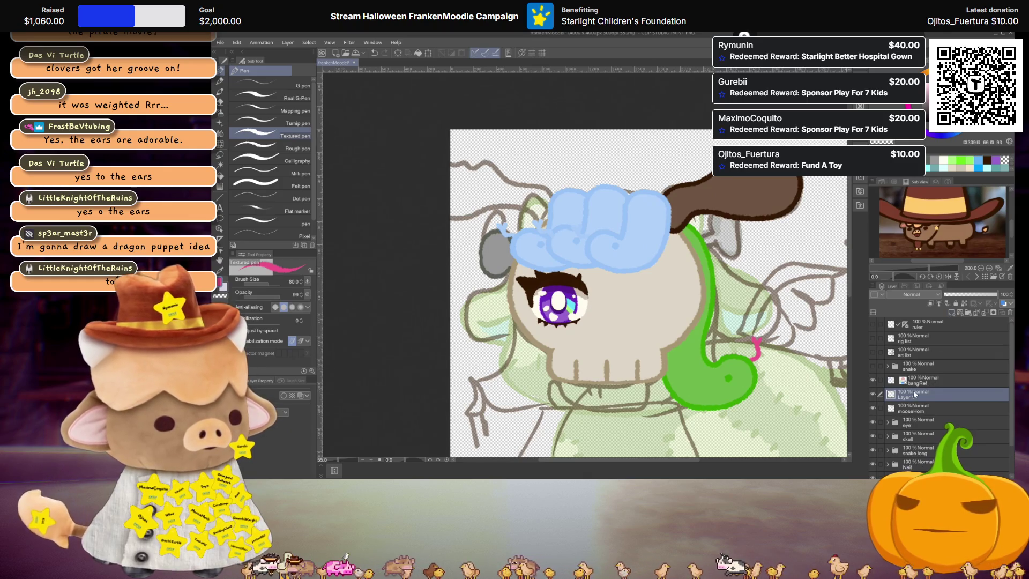
{"action": "double_click", "coordinate": [908, 395]}
{"action": "type", "text": "ear"}
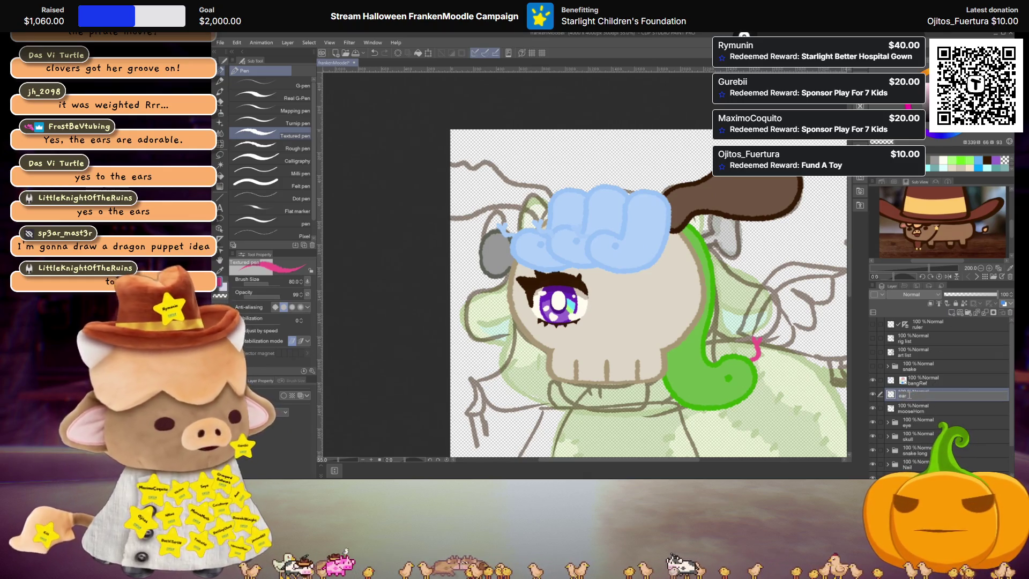
{"action": "key", "text": "Return"}
{"action": "scroll", "coordinate": [619, 296], "scroll_direction": "down", "scroll_amount": 4}
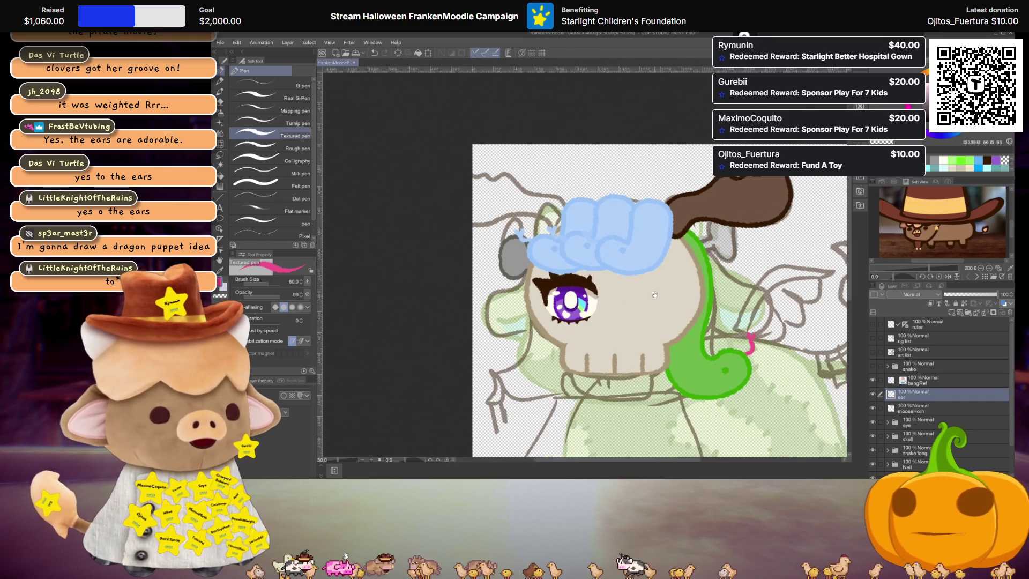
{"action": "scroll", "coordinate": [619, 264], "scroll_direction": "down", "scroll_amount": 1}
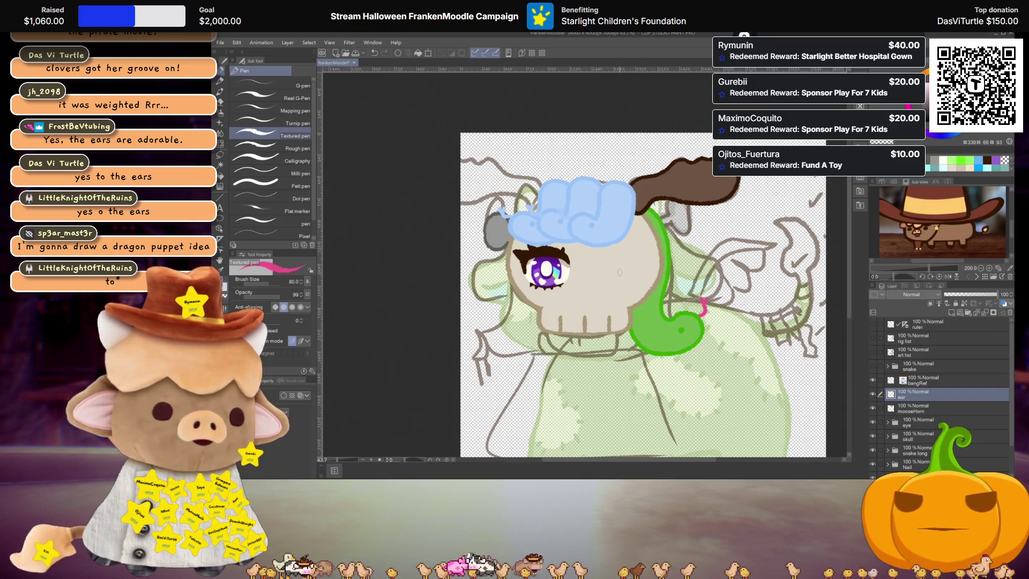
{"action": "scroll", "coordinate": [897, 389], "scroll_direction": "down", "scroll_amount": 3}
Raise the sketch layer to 100% opacity and zoom out to frame the whole drawing
{"action": "left_click", "coordinate": [886, 461]}
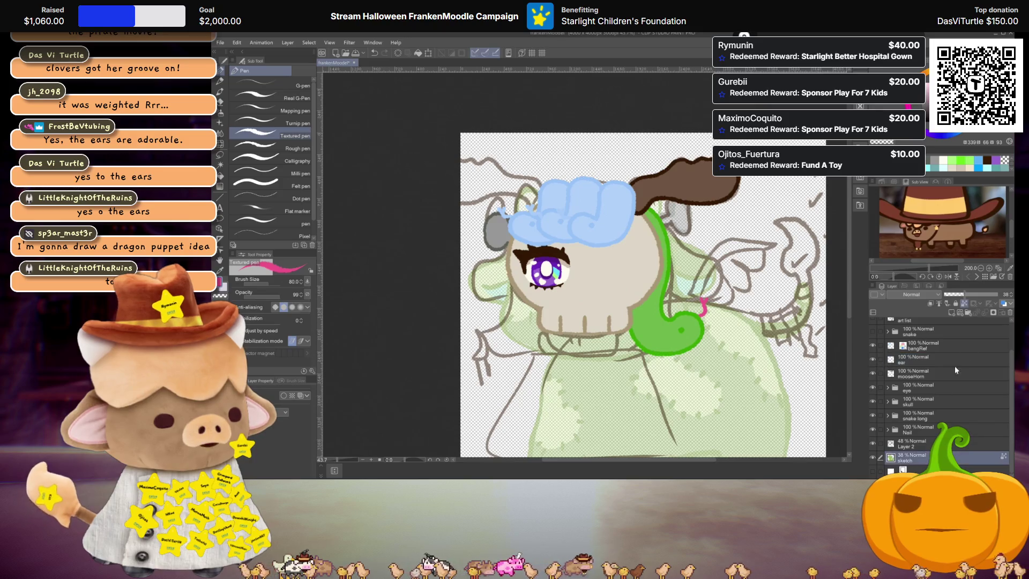
{"action": "left_click_drag", "start_coordinate": [963, 295], "coordinate": [998, 295]}
{"action": "key", "text": "ctrl+minus"}
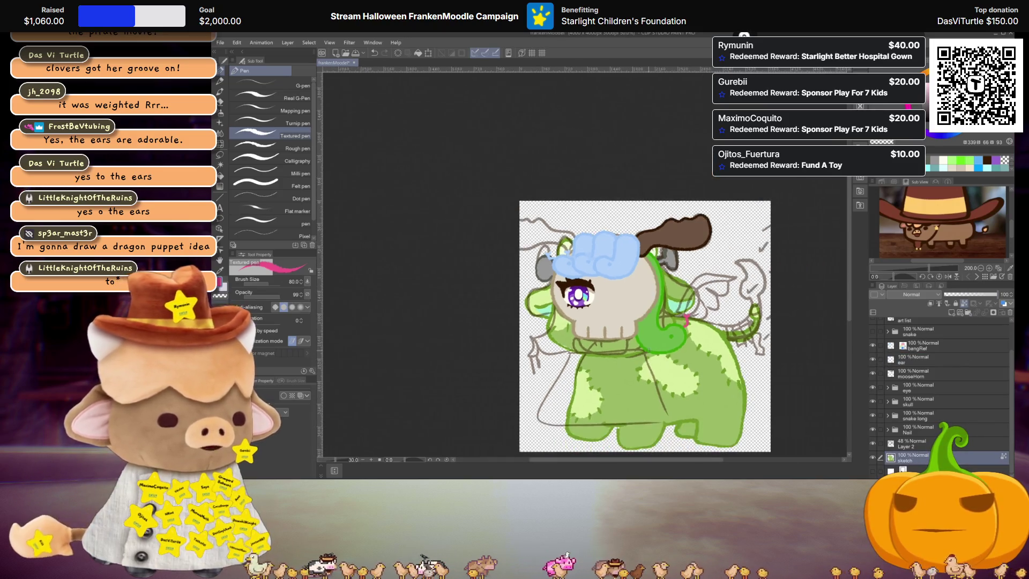
{"action": "scroll", "coordinate": [663, 346], "scroll_direction": "up", "scroll_amount": 3}
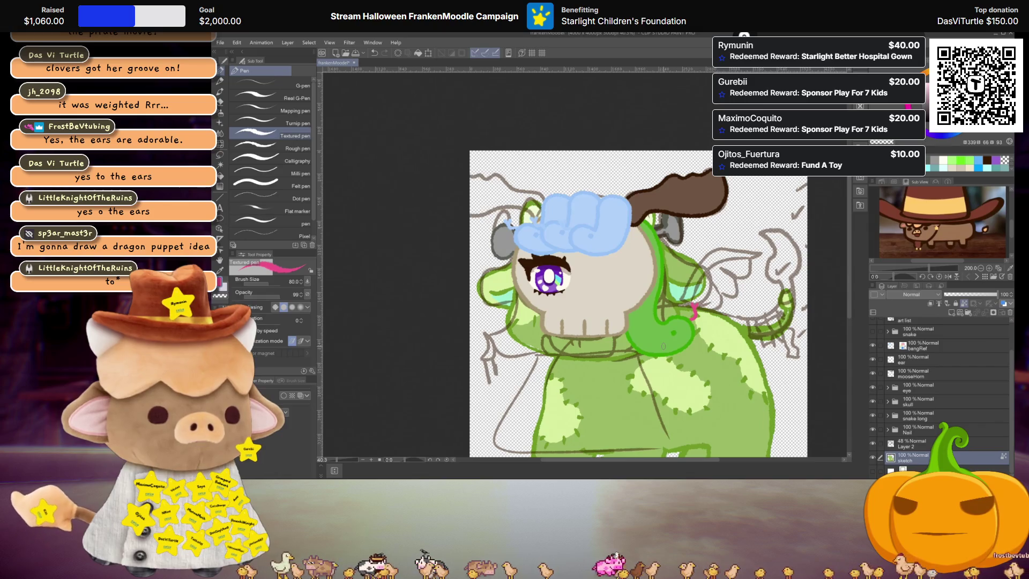
{"action": "left_click_drag", "start_coordinate": [638, 303], "coordinate": [620, 255]}
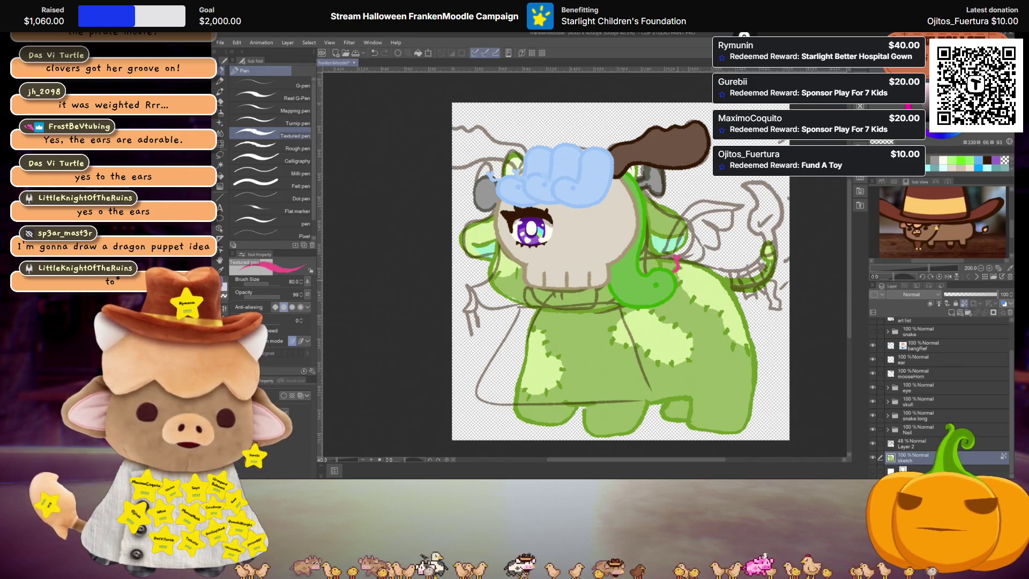
{"action": "scroll", "coordinate": [684, 328], "scroll_direction": "down", "scroll_amount": 1}
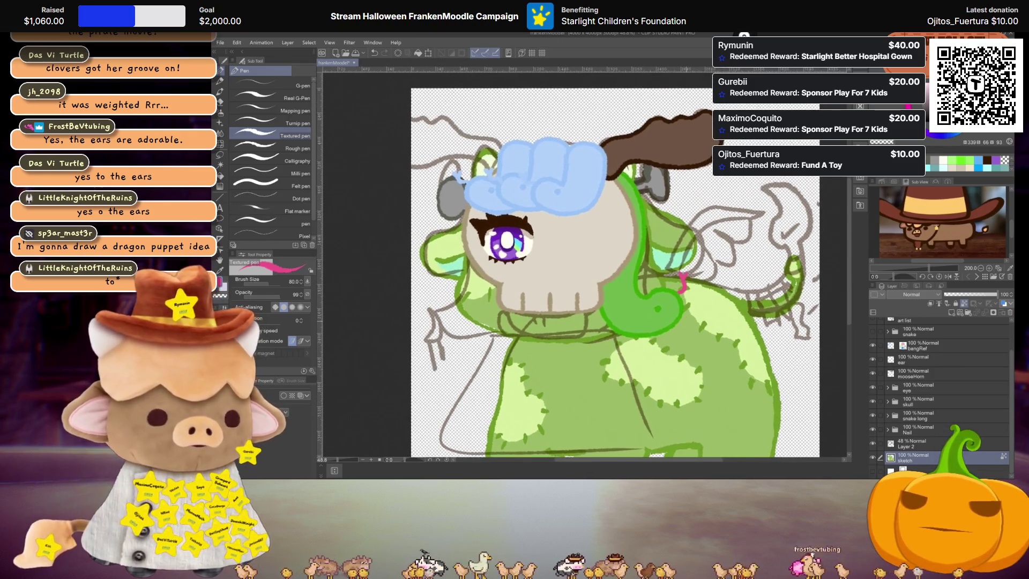
{"action": "left_click_drag", "start_coordinate": [684, 328], "coordinate": [681, 312]}
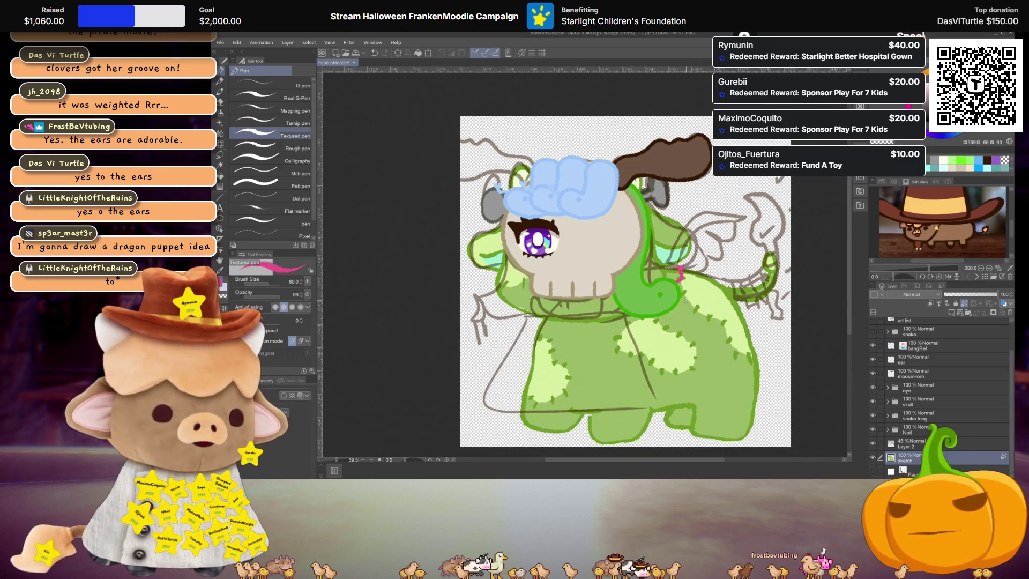
{"action": "scroll", "coordinate": [686, 300], "scroll_direction": "up", "scroll_amount": 1}
{"action": "scroll", "coordinate": [585, 309], "scroll_direction": "up", "scroll_amount": 1}
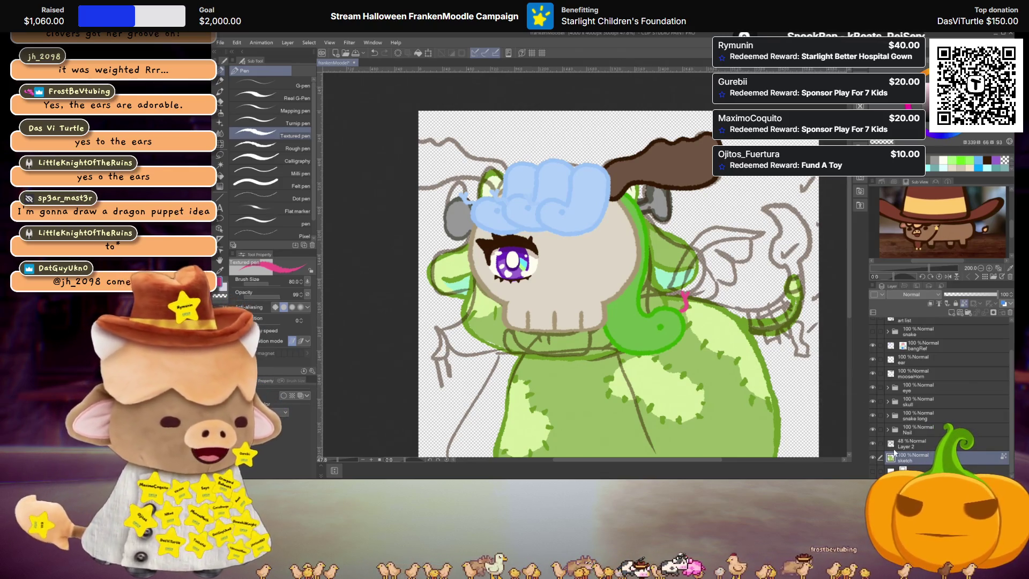
Try the sketch layer at 51% opacity, then set it back to 100%
{"action": "left_click_drag", "start_coordinate": [977, 296], "coordinate": [971, 295]}
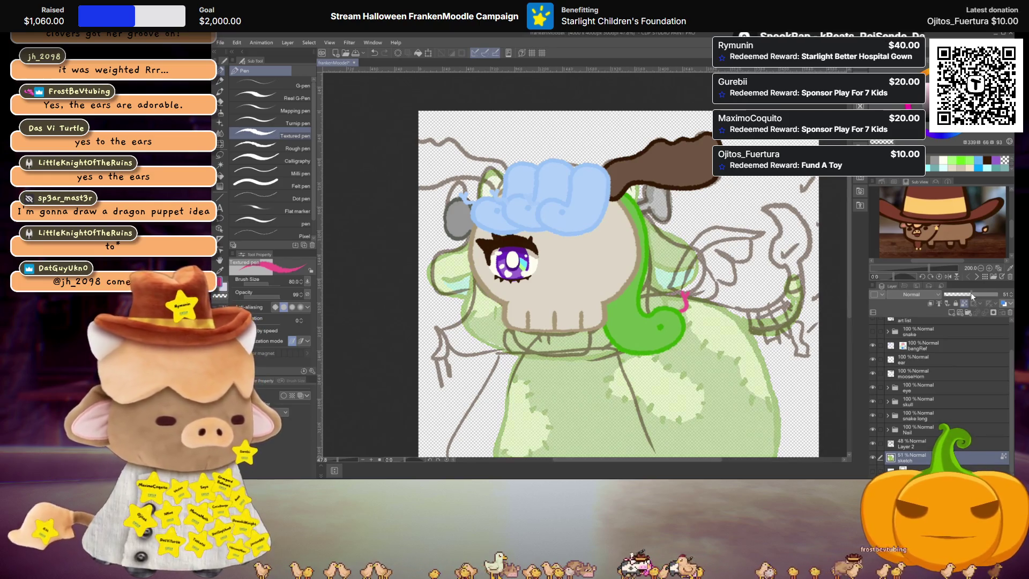
{"action": "scroll", "coordinate": [660, 331], "scroll_direction": "up", "scroll_amount": 3}
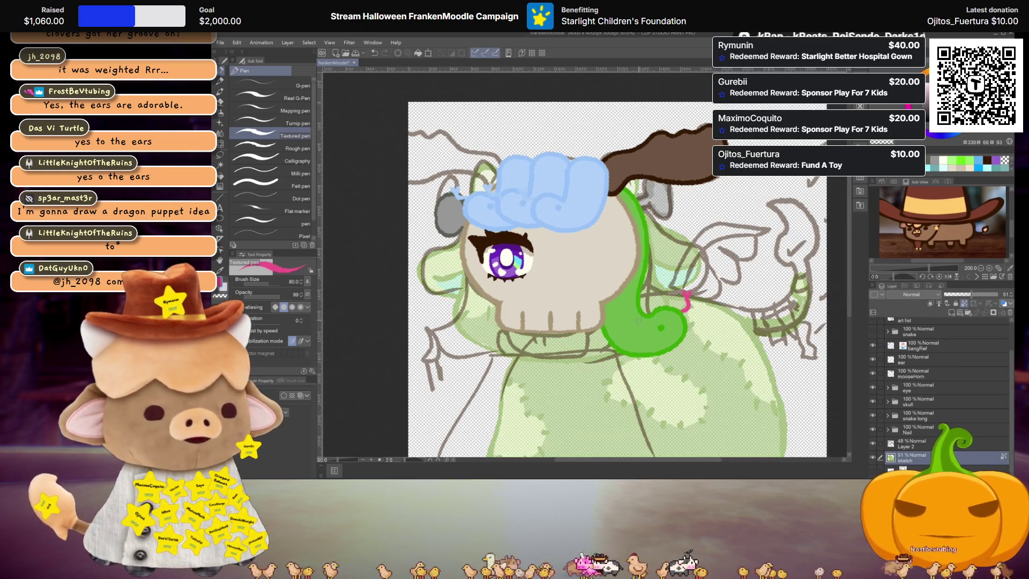
{"action": "left_click_drag", "start_coordinate": [659, 331], "coordinate": [656, 318]}
{"action": "scroll", "coordinate": [600, 284], "scroll_direction": "down", "scroll_amount": 1}
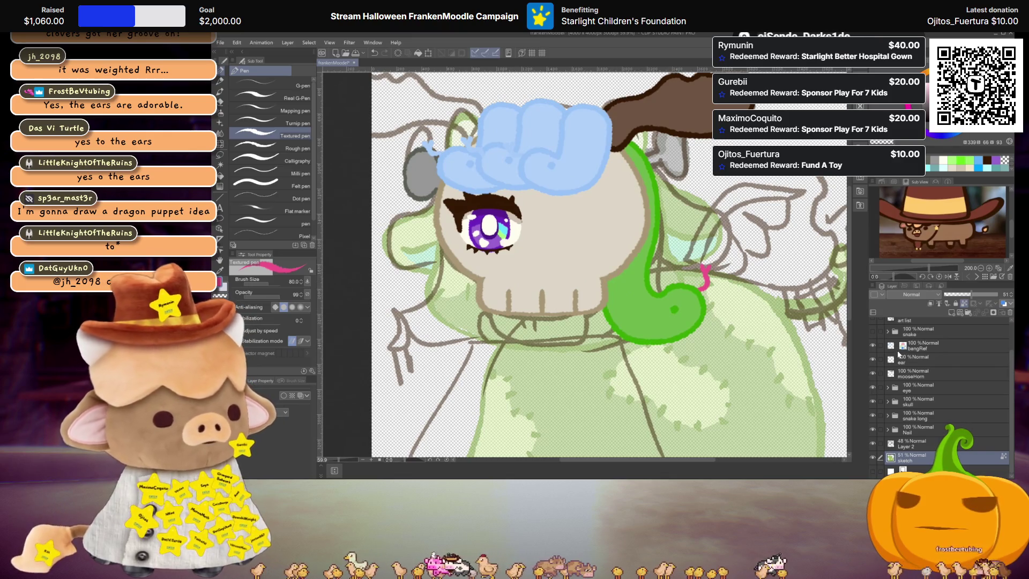
{"action": "scroll", "coordinate": [896, 343], "scroll_direction": "up", "scroll_amount": 2}
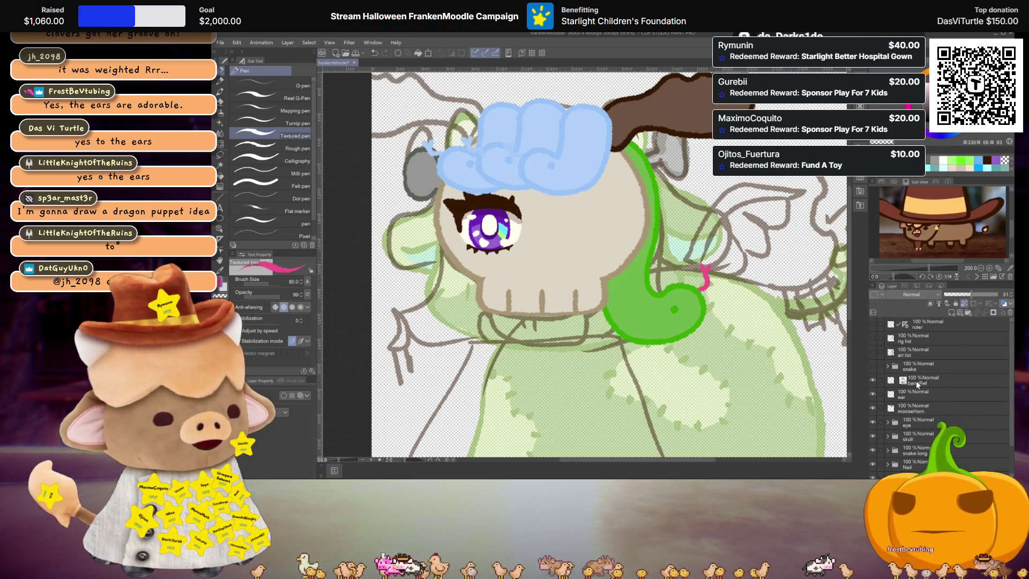
{"action": "left_click", "coordinate": [916, 396]}
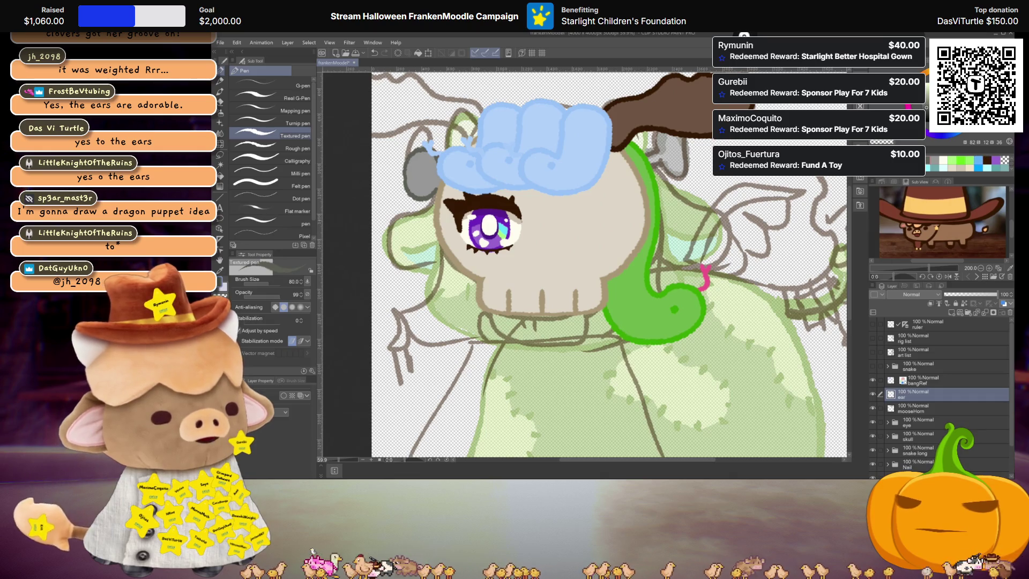
{"action": "scroll", "coordinate": [937, 396], "scroll_direction": "down", "scroll_amount": 3}
{"action": "left_click", "coordinate": [943, 458]}
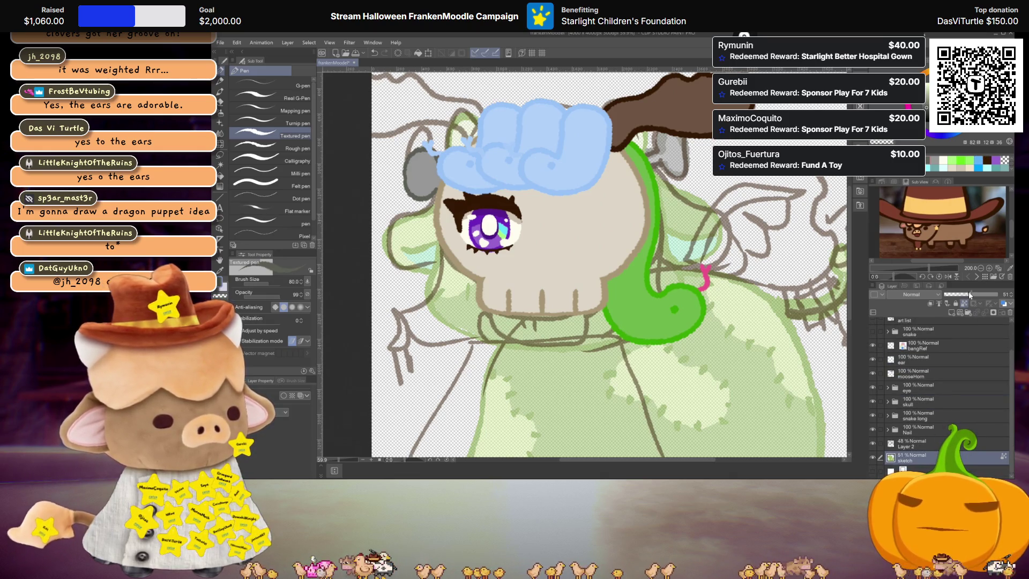
{"action": "left_click_drag", "start_coordinate": [972, 294], "coordinate": [996, 294]}
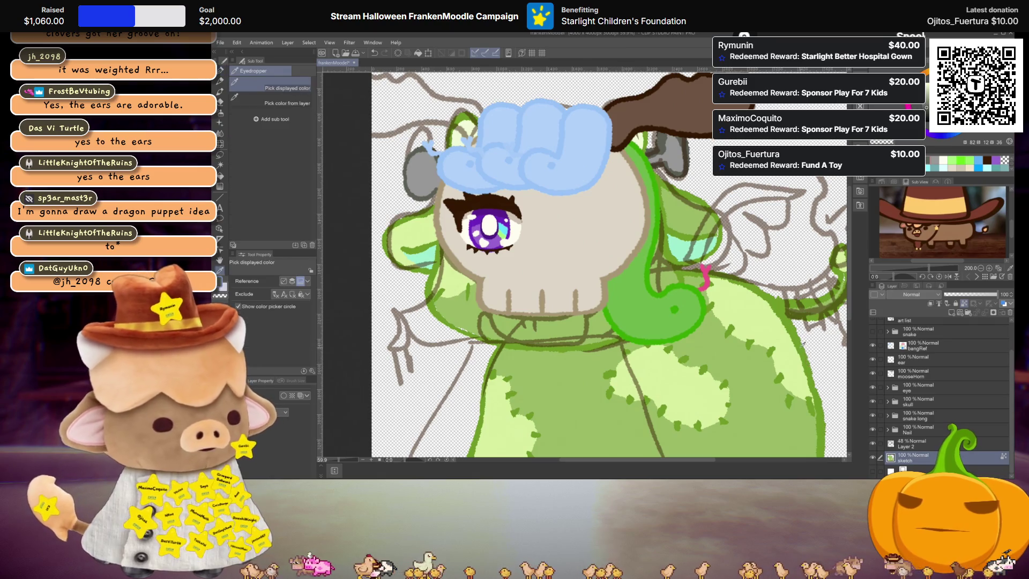
Sample the body's green, fade the sketch layer to 45%, and select the ear layer
{"action": "left_click", "coordinate": [737, 320], "text": "alt"}
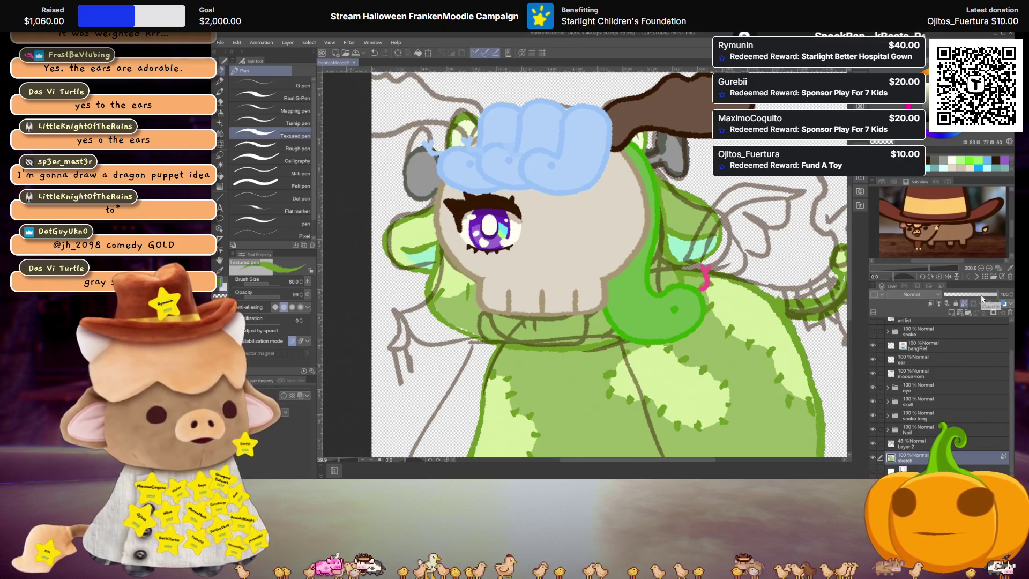
{"action": "left_click_drag", "start_coordinate": [982, 296], "coordinate": [966, 291]}
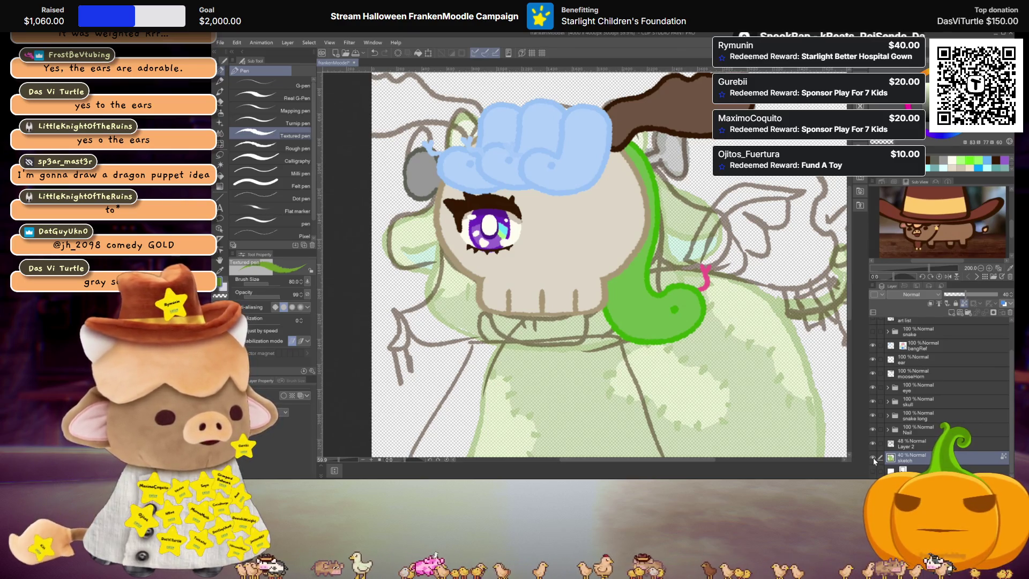
{"action": "scroll", "coordinate": [930, 411], "scroll_direction": "up", "scroll_amount": 2}
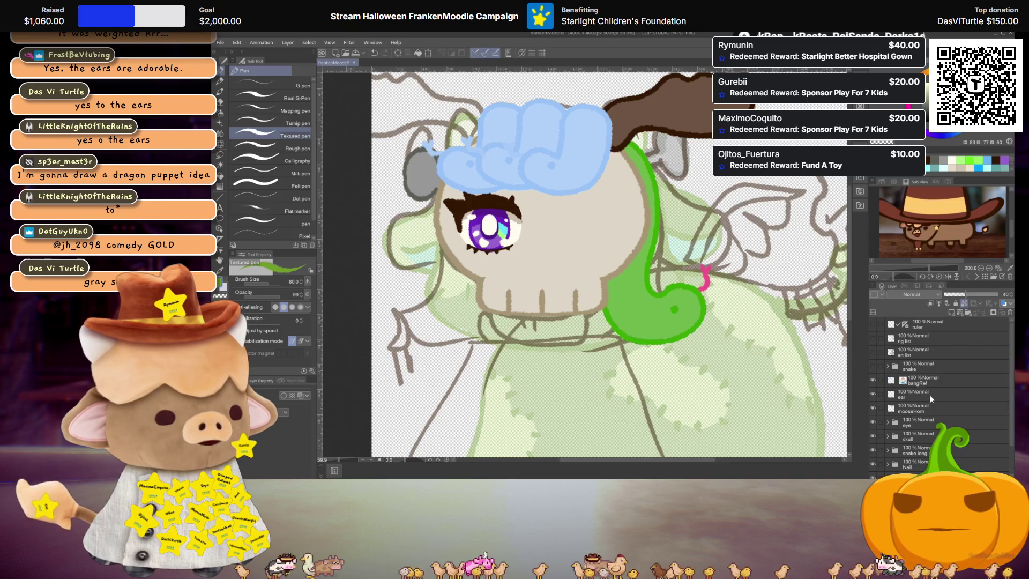
{"action": "left_click", "coordinate": [930, 395]}
Switch the drawing colour to blue and draw a wavy stroke across the snake
{"action": "scroll", "coordinate": [664, 249], "scroll_direction": "up", "scroll_amount": 1}
{"action": "scroll", "coordinate": [640, 257], "scroll_direction": "up", "scroll_amount": 1}
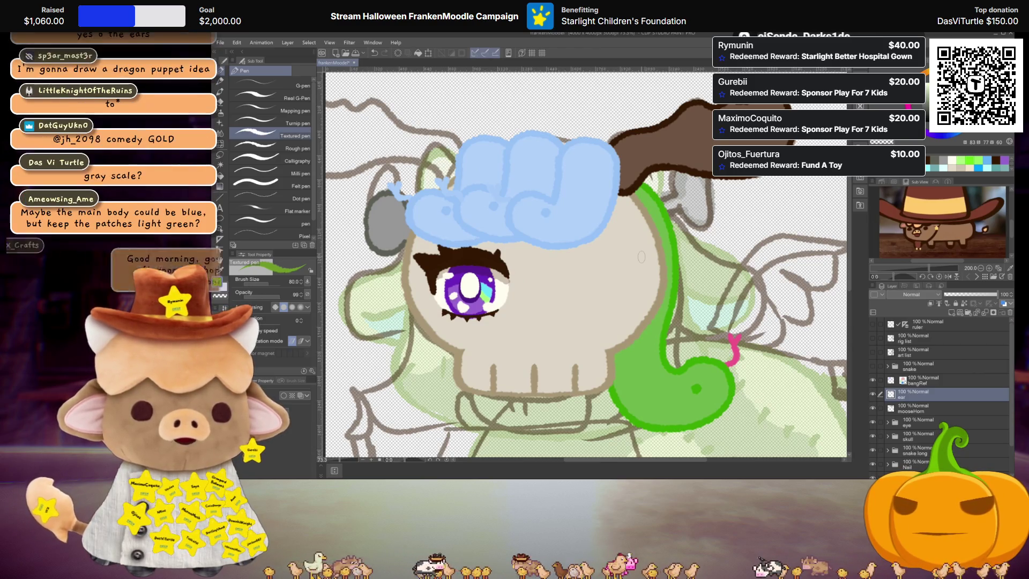
{"action": "scroll", "coordinate": [641, 257], "scroll_direction": "down", "scroll_amount": 2}
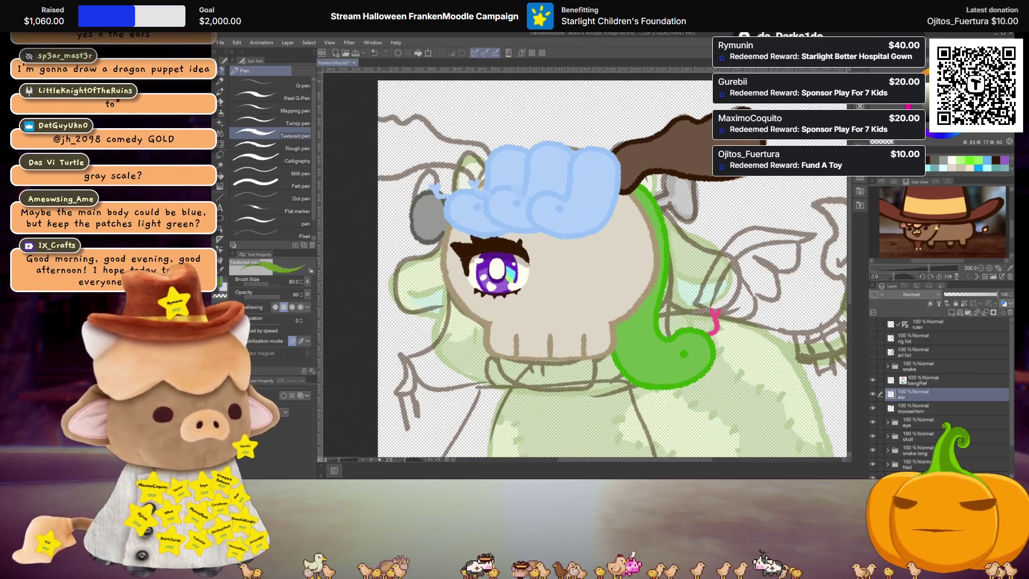
{"action": "left_click", "coordinate": [965, 160]}
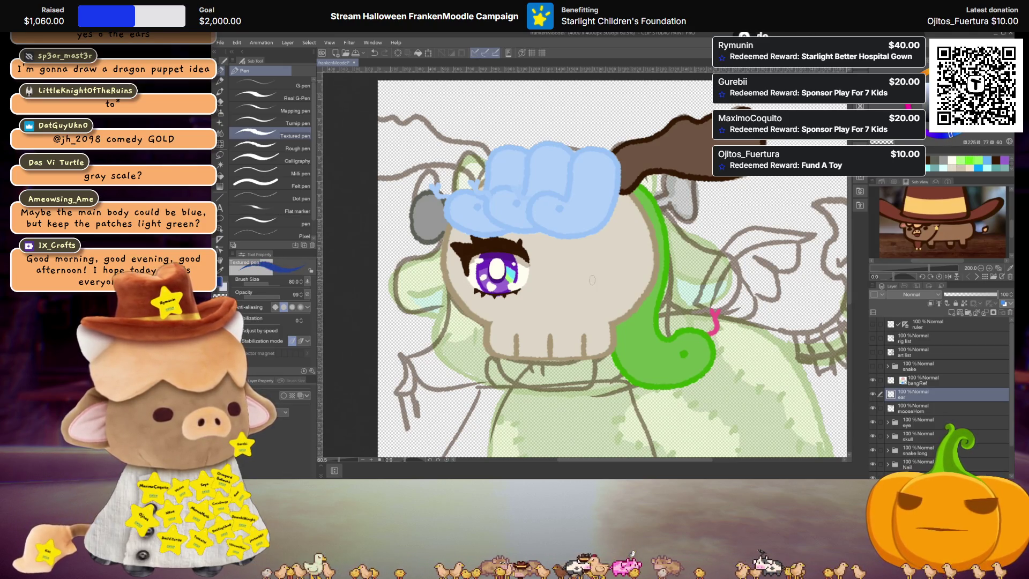
{"action": "scroll", "coordinate": [593, 279], "scroll_direction": "up", "scroll_amount": 1}
{"action": "mouse_move", "coordinate": [648, 245]}
{"action": "left_mouse_down"}
{"action": "mouse_move", "coordinate": [735, 276]}
{"action": "mouse_move", "coordinate": [753, 301]}
{"action": "left_mouse_up"}
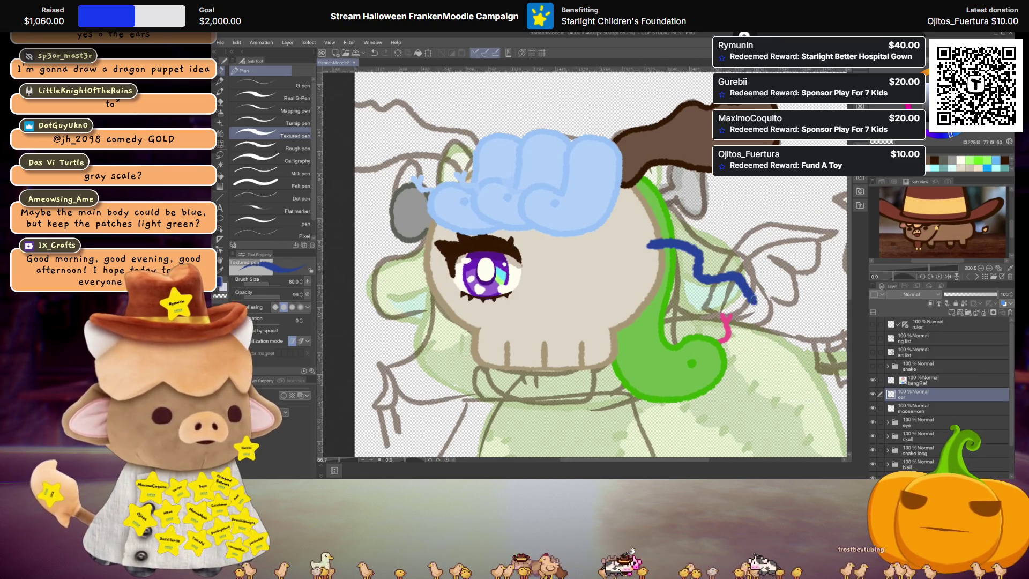
Draw several trial blue strokes around the snake and undo each of them
{"action": "mouse_move", "coordinate": [723, 342]}
{"action": "left_mouse_down"}
{"action": "mouse_move", "coordinate": [772, 353]}
{"action": "mouse_move", "coordinate": [807, 408]}
{"action": "left_mouse_up"}
{"action": "scroll", "coordinate": [798, 400], "scroll_direction": "down", "scroll_amount": 2}
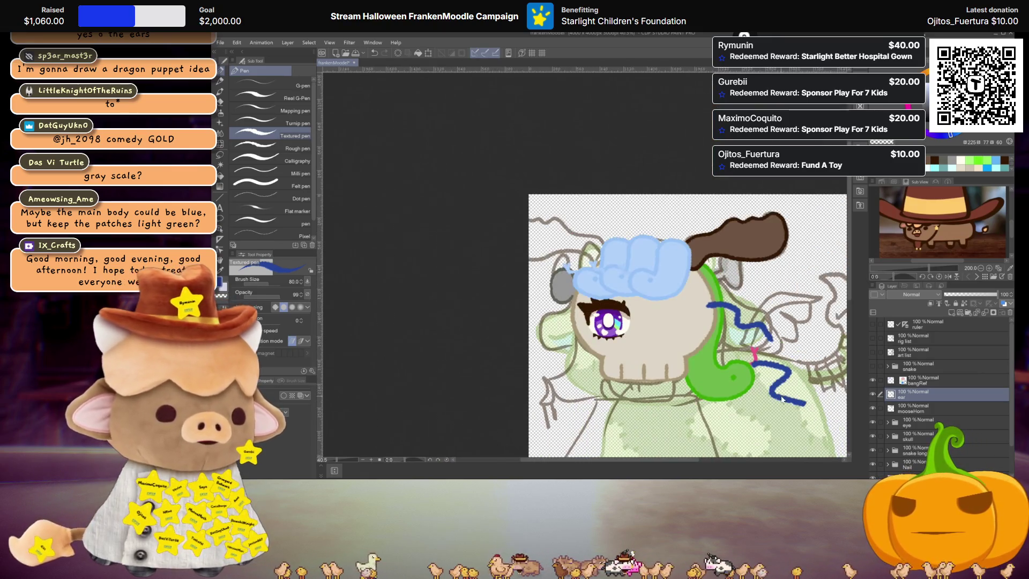
{"action": "key", "text": "ctrl+z"}
{"action": "key", "text": "ctrl+z"}
{"action": "left_click_drag", "start_coordinate": [683, 311], "coordinate": [732, 347]}
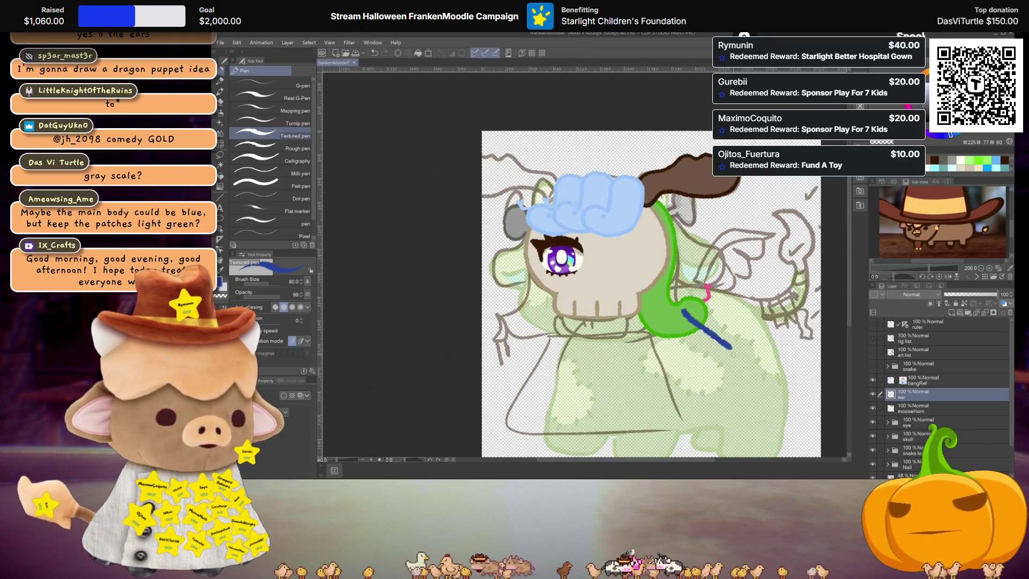
{"action": "key", "text": "ctrl+z"}
{"action": "left_click_drag", "start_coordinate": [683, 287], "coordinate": [703, 329]}
{"action": "key", "text": "ctrl+z"}
{"action": "left_click_drag", "start_coordinate": [686, 292], "coordinate": [604, 368]}
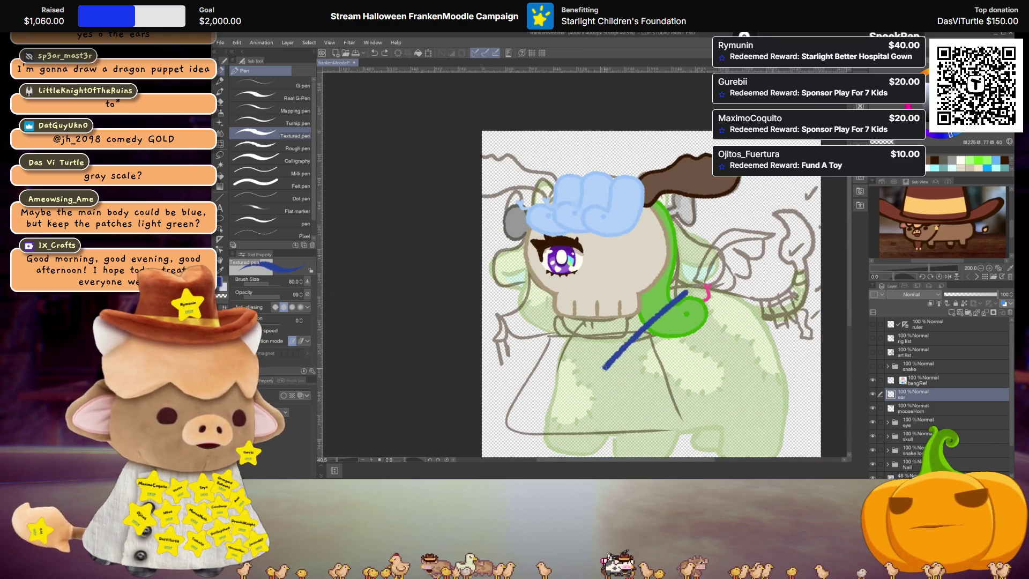
{"action": "scroll", "coordinate": [686, 311], "scroll_direction": "up", "scroll_amount": 3}
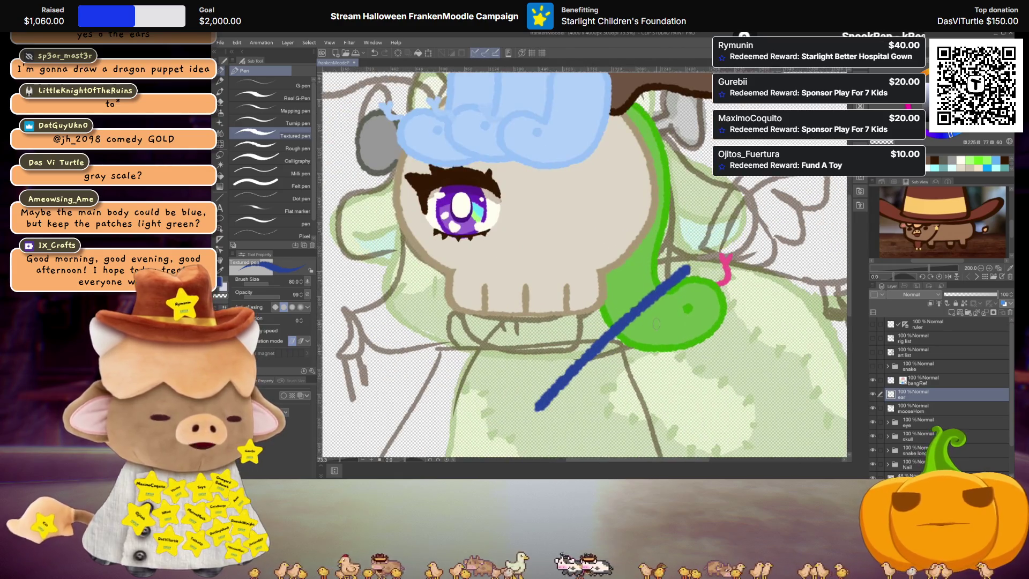
{"action": "key", "text": "ctrl+z"}
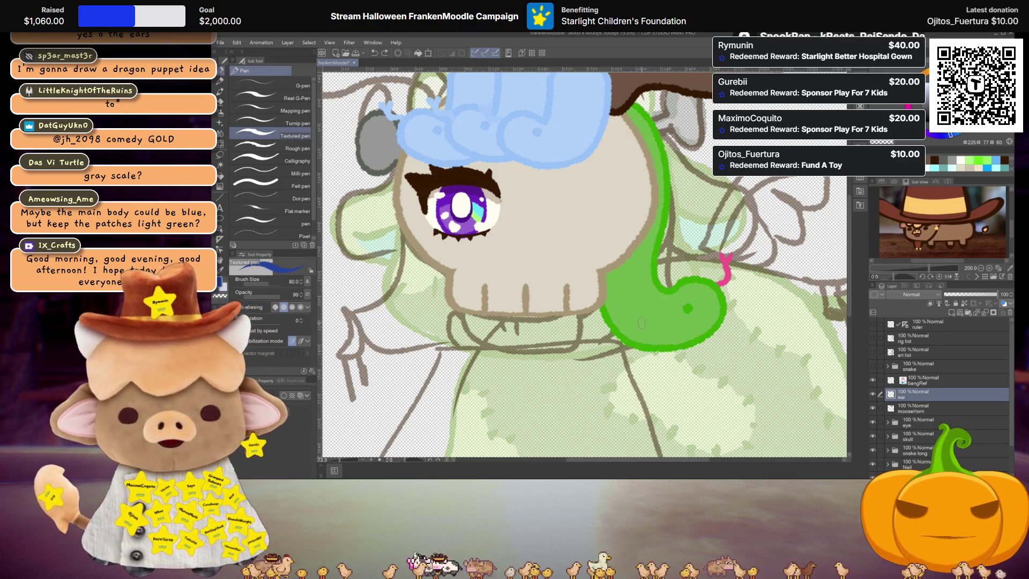
Outline the ear beside the skull with upper and lower dark-blue curves, removing a stray loop
{"action": "scroll", "coordinate": [654, 326], "scroll_direction": "up", "scroll_amount": 1}
{"action": "left_click_drag", "start_coordinate": [627, 172], "coordinate": [622, 320]}
{"action": "scroll", "coordinate": [619, 300], "scroll_direction": "down", "scroll_amount": 2}
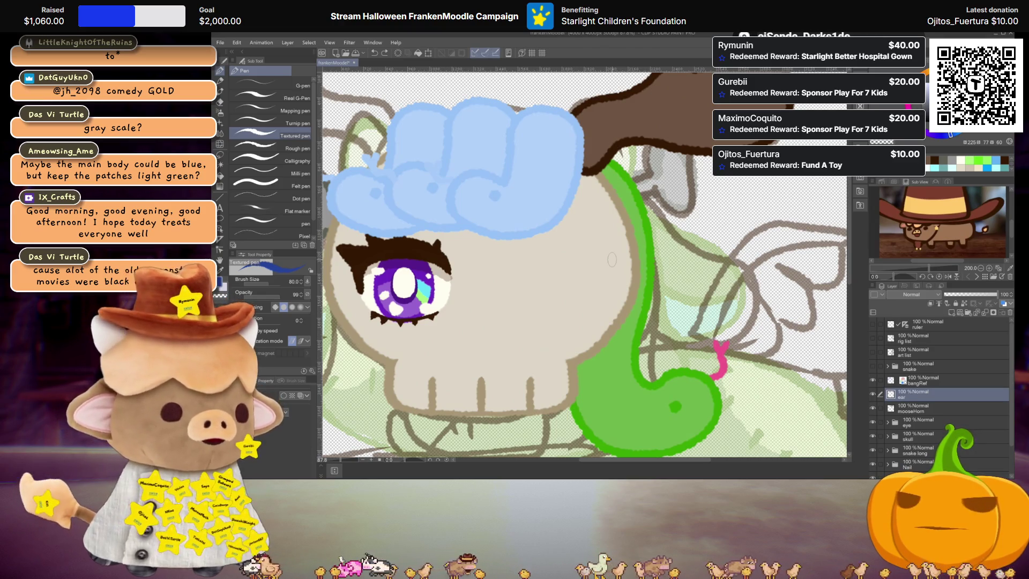
{"action": "mouse_move", "coordinate": [589, 186]}
{"action": "left_mouse_down"}
{"action": "mouse_move", "coordinate": [665, 212]}
{"action": "mouse_move", "coordinate": [757, 287]}
{"action": "mouse_move", "coordinate": [733, 341]}
{"action": "mouse_move", "coordinate": [670, 354]}
{"action": "mouse_move", "coordinate": [610, 302]}
{"action": "left_mouse_up"}
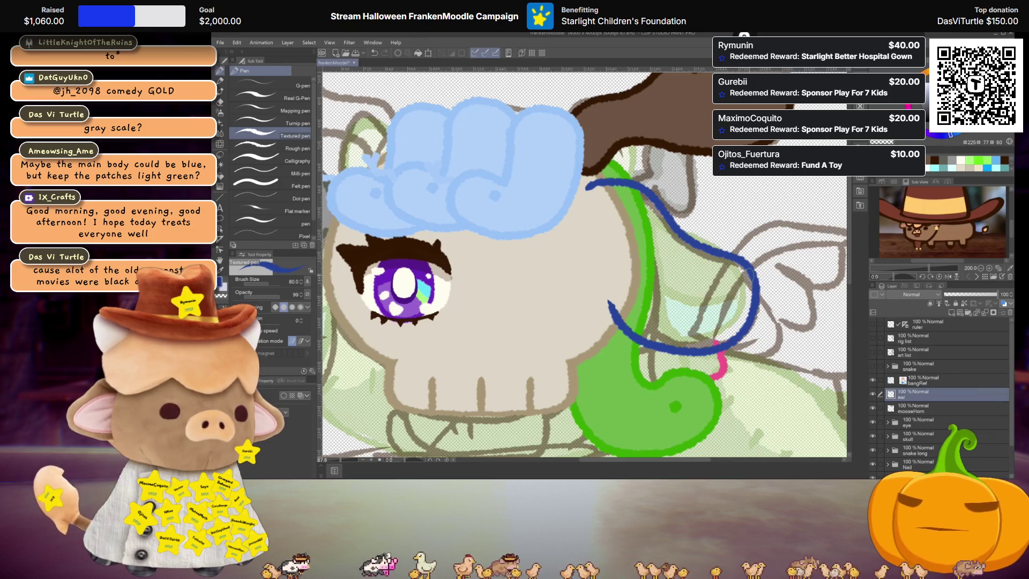
{"action": "mouse_move", "coordinate": [752, 285]}
{"action": "left_mouse_down"}
{"action": "mouse_move", "coordinate": [717, 308]}
{"action": "mouse_move", "coordinate": [639, 290]}
{"action": "mouse_move", "coordinate": [598, 241]}
{"action": "mouse_move", "coordinate": [624, 186]}
{"action": "left_mouse_up"}
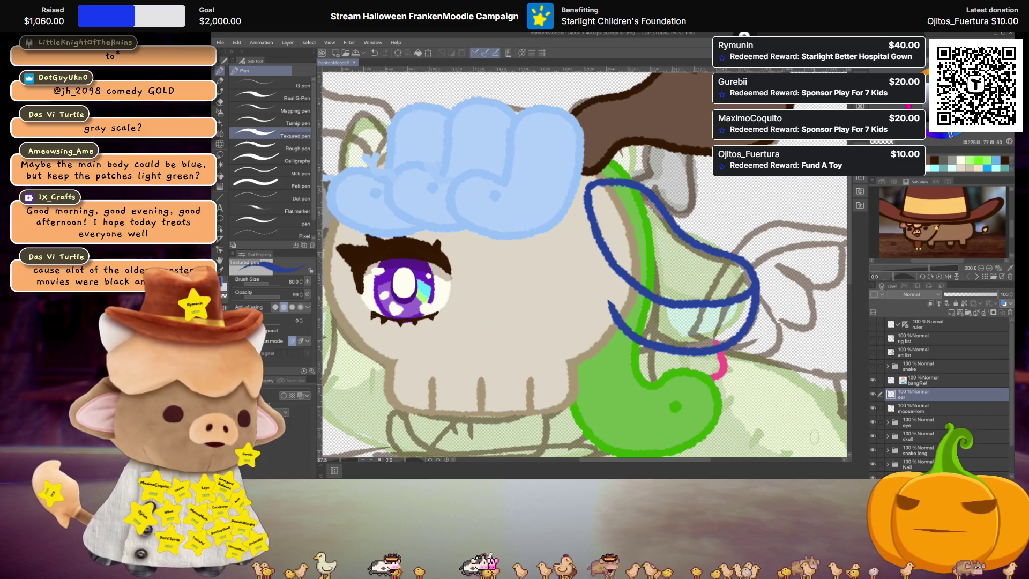
{"action": "key", "text": "ctrl+z"}
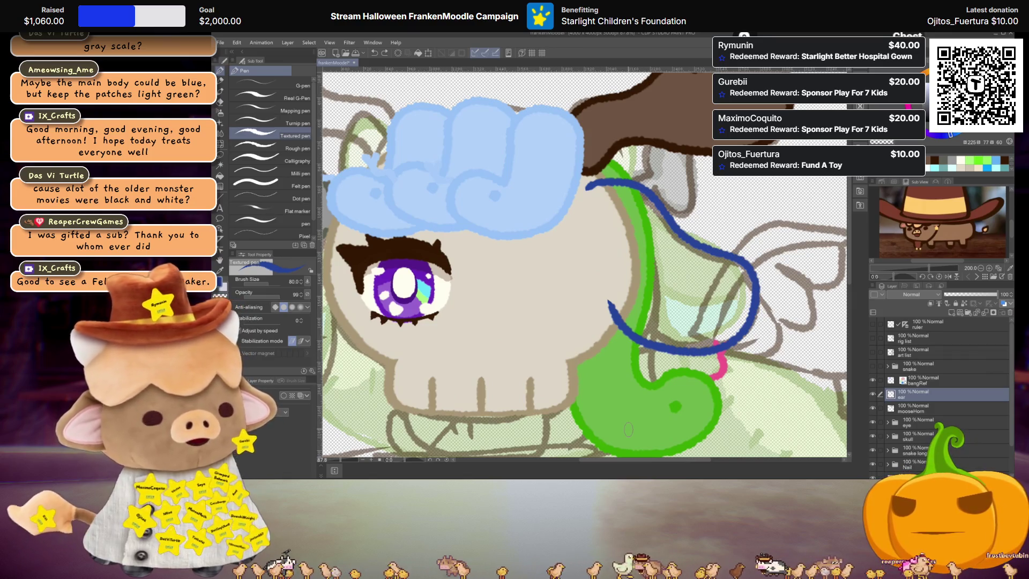
Zoom in on the head and raise the sketch layer to full opacity
{"action": "scroll", "coordinate": [628, 429], "scroll_direction": "down", "scroll_amount": 3}
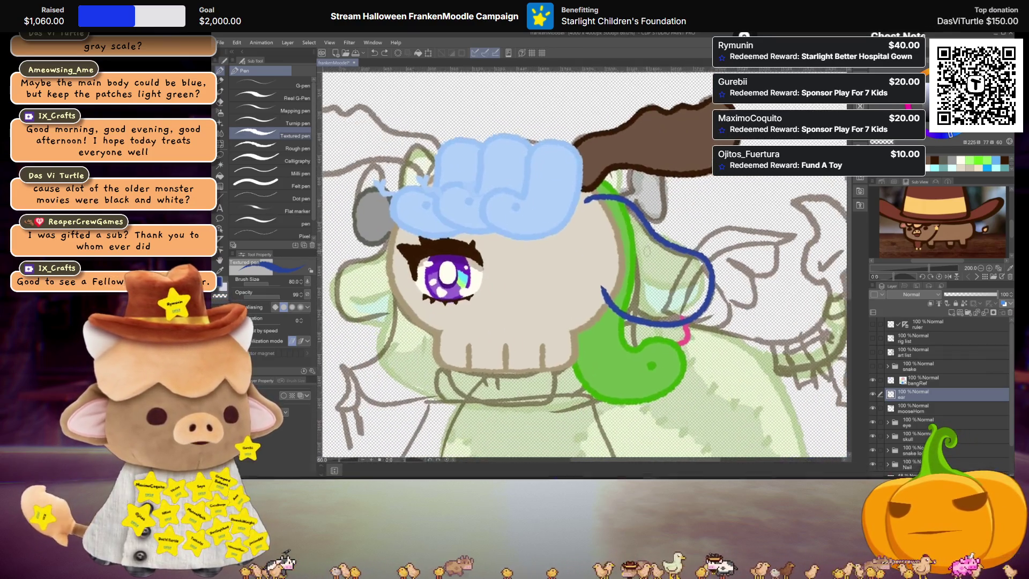
{"action": "key", "text": "ctrl+plus"}
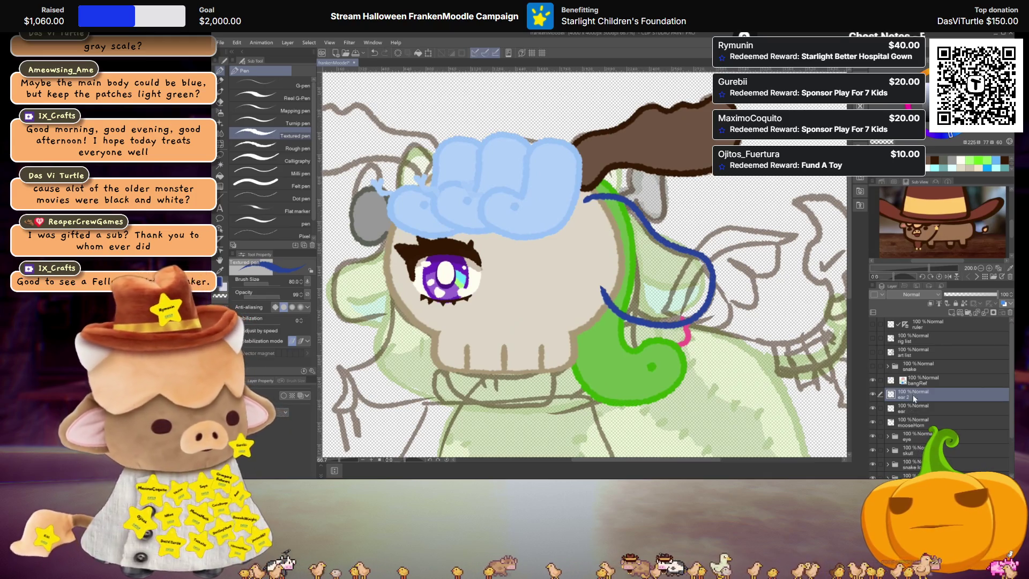
{"action": "left_click", "coordinate": [914, 408]}
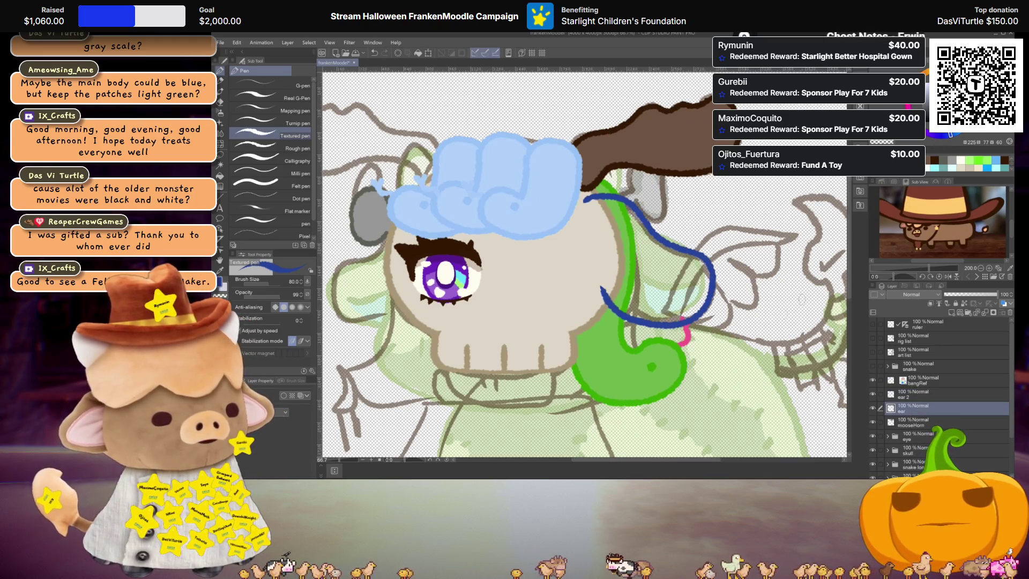
{"action": "scroll", "coordinate": [889, 440], "scroll_direction": "down", "scroll_amount": 2}
{"action": "left_click", "coordinate": [916, 457]}
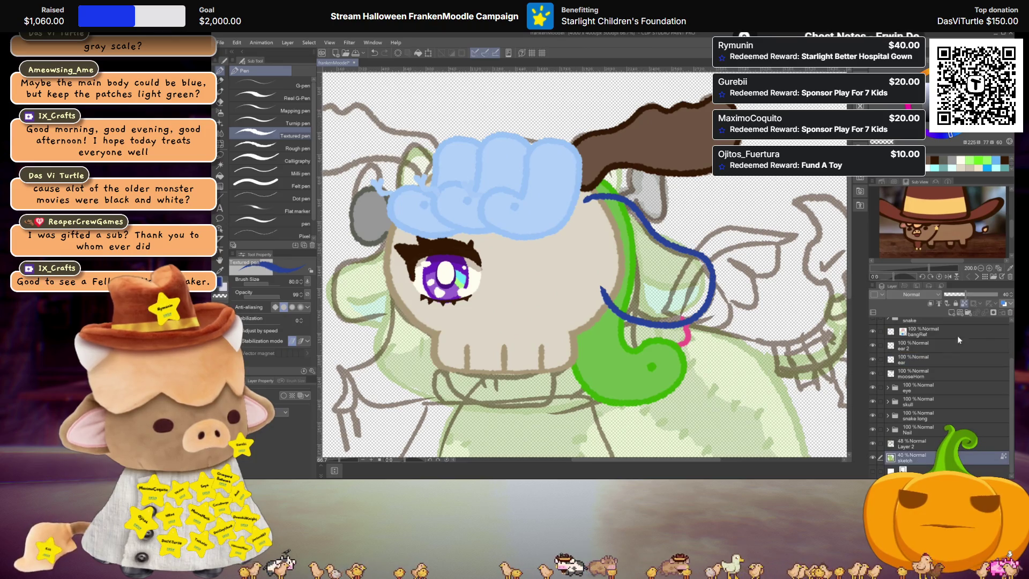
{"action": "left_click_drag", "start_coordinate": [964, 296], "coordinate": [997, 294]}
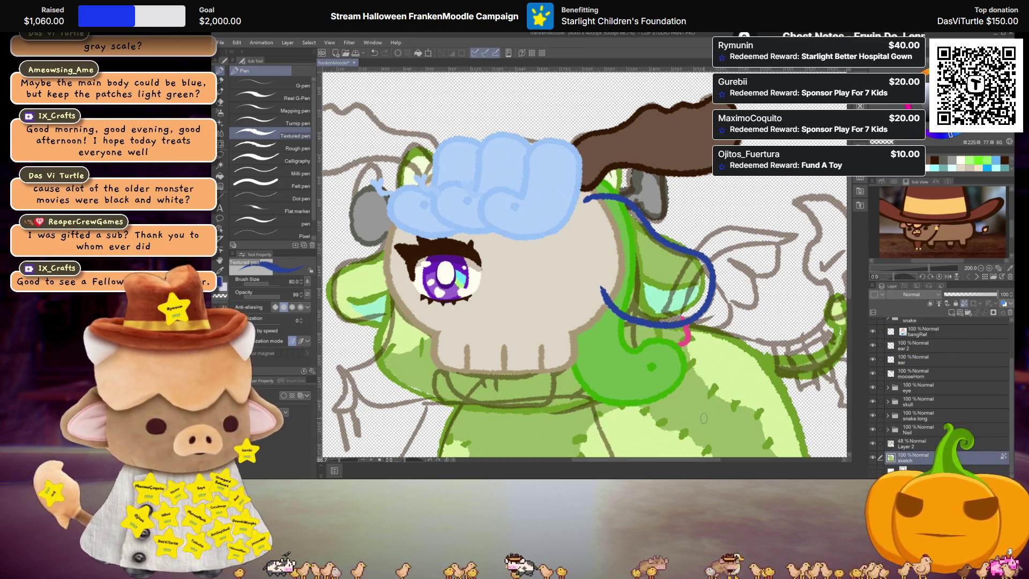
Keep blue as the drawing colour and lower the sketch layer to about 50% opacity
{"action": "left_click", "coordinate": [704, 418], "text": "alt"}
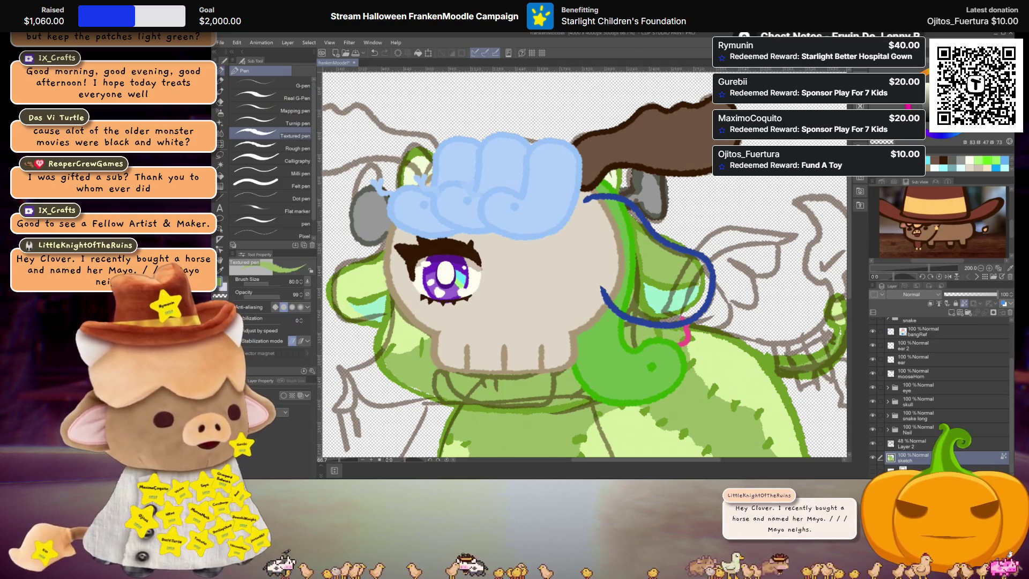
{"action": "left_click", "coordinate": [956, 136]}
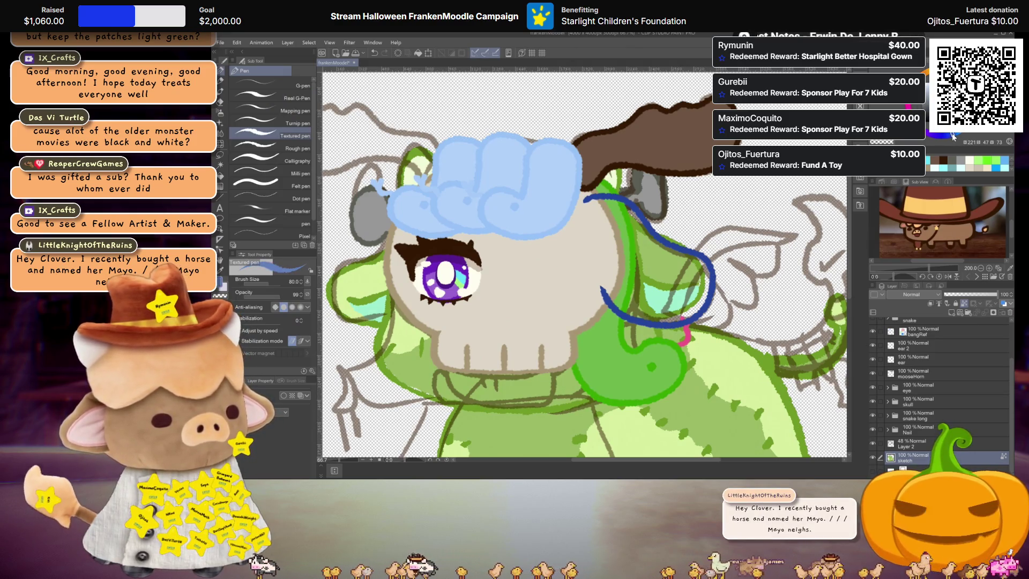
{"action": "left_click", "coordinate": [971, 294]}
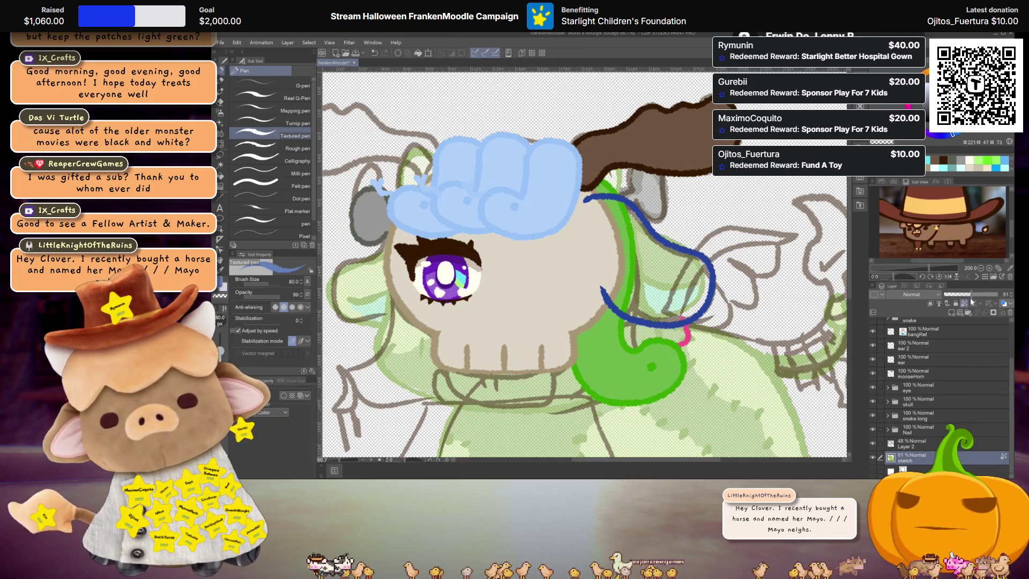
Close the ear outline along its left edge on the ear layer
{"action": "scroll", "coordinate": [936, 413], "scroll_direction": "up", "scroll_amount": 3}
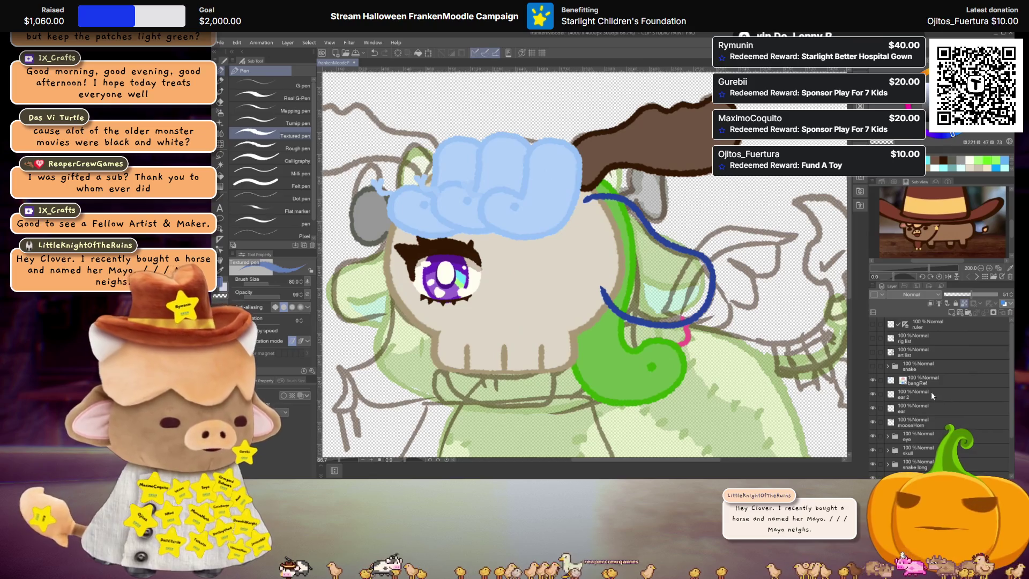
{"action": "left_click", "coordinate": [923, 407]}
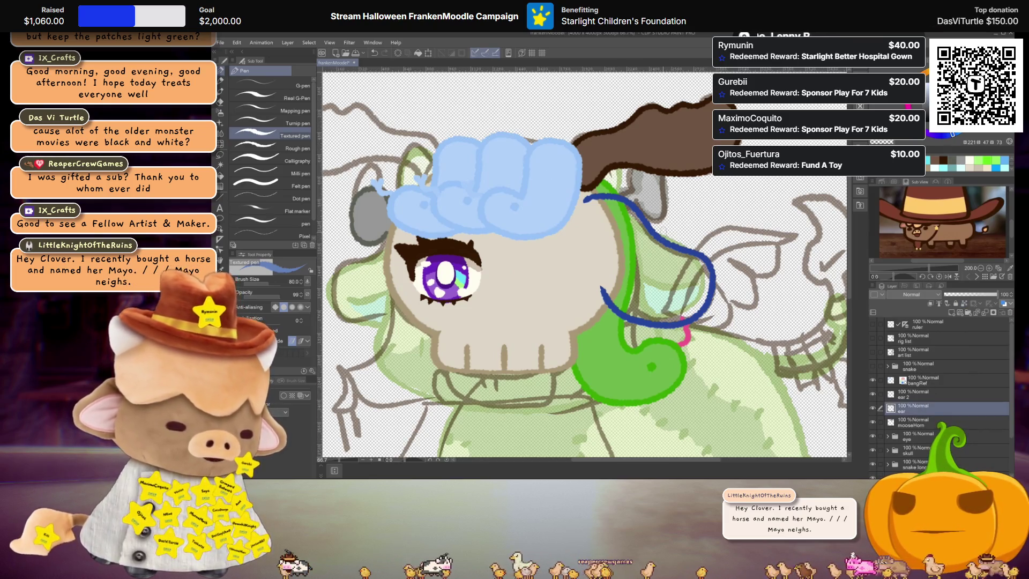
{"action": "scroll", "coordinate": [571, 248], "scroll_direction": "up", "scroll_amount": 2}
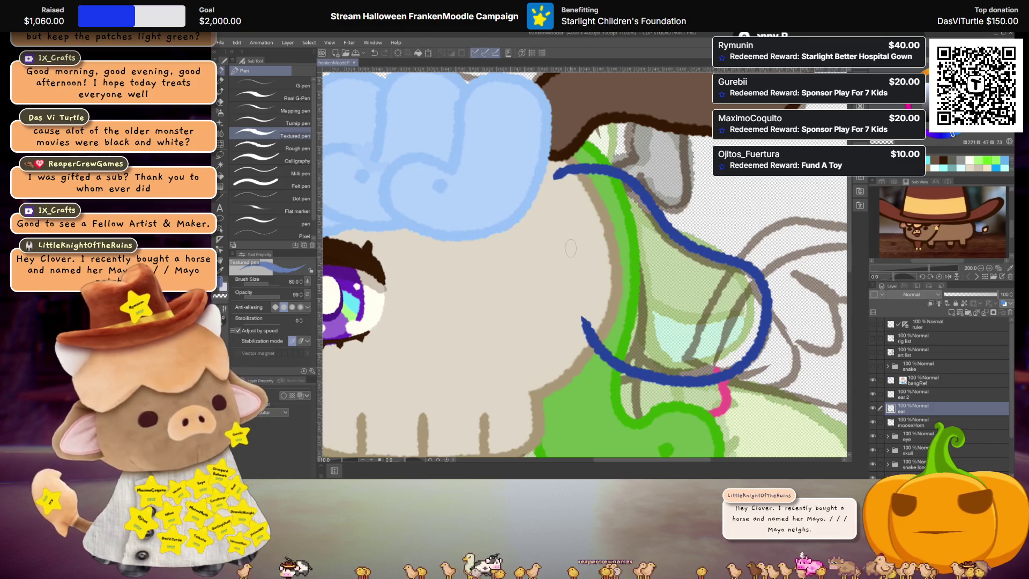
{"action": "mouse_move", "coordinate": [559, 182]}
{"action": "left_mouse_down"}
{"action": "mouse_move", "coordinate": [587, 219]}
{"action": "mouse_move", "coordinate": [596, 294]}
{"action": "left_mouse_up"}
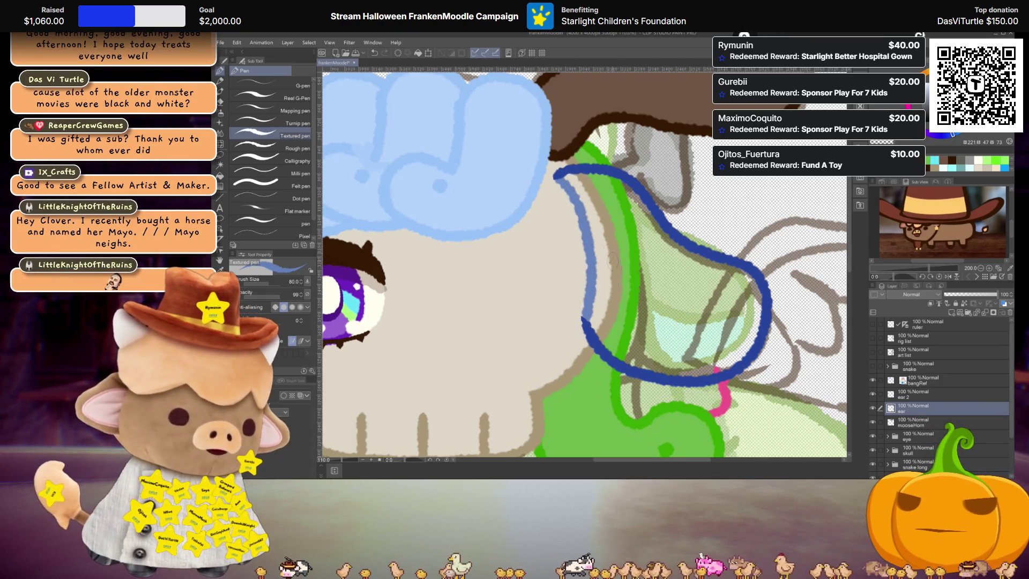
Fill the ear outline with solid medium blue using the Fill tool
{"action": "key", "text": "g"}
{"action": "left_click", "coordinate": [675, 291]}
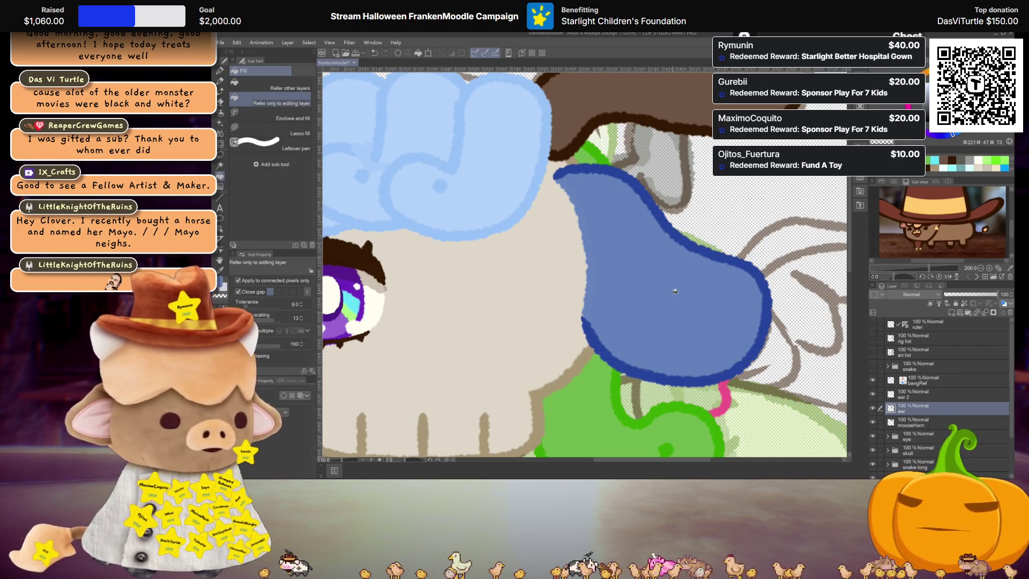
{"action": "scroll", "coordinate": [675, 291], "scroll_direction": "down", "scroll_amount": 4}
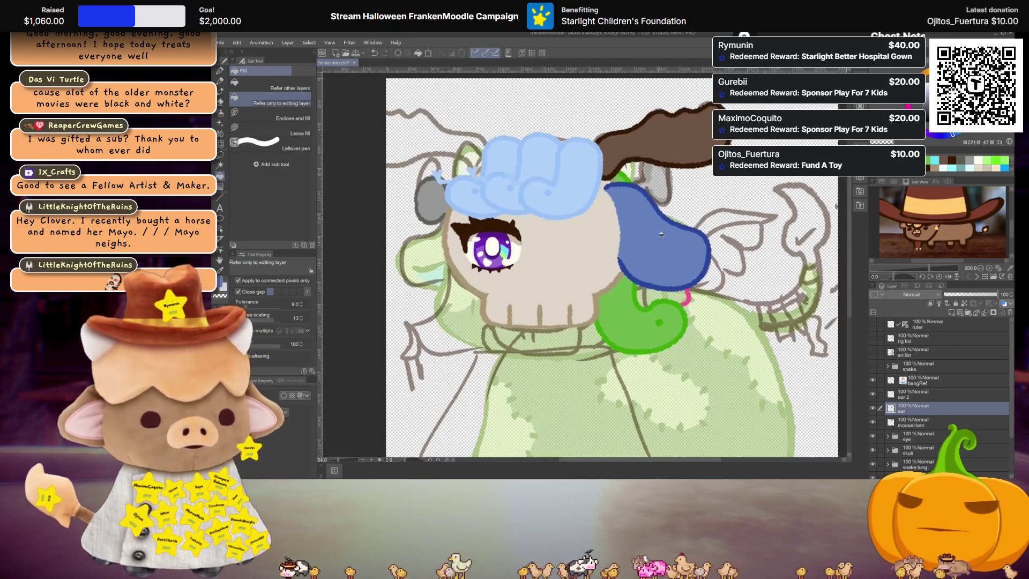
{"action": "scroll", "coordinate": [659, 299], "scroll_direction": "up", "scroll_amount": 1}
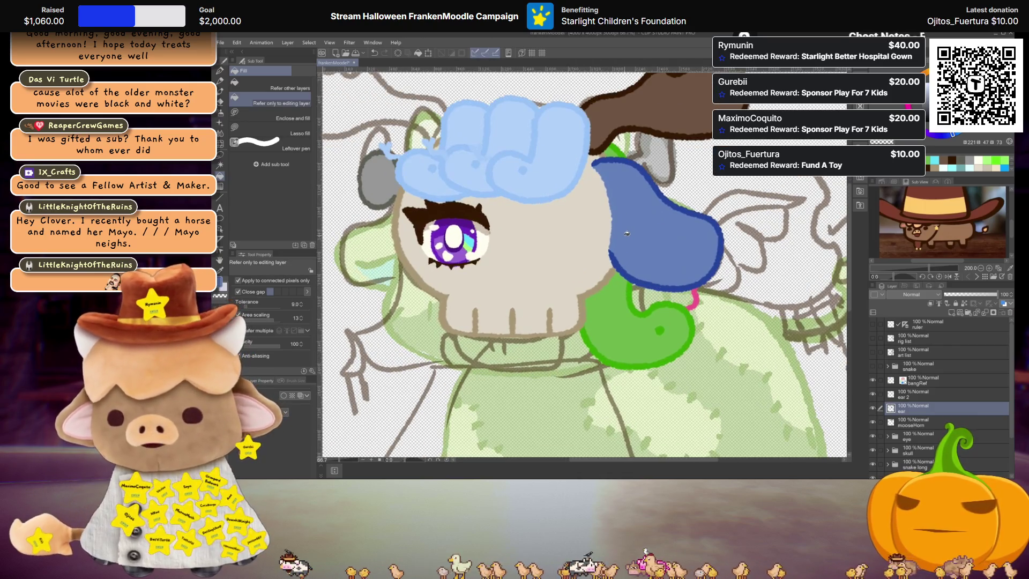
{"action": "scroll", "coordinate": [629, 239], "scroll_direction": "up", "scroll_amount": 2}
{"action": "scroll", "coordinate": [642, 249], "scroll_direction": "down", "scroll_amount": 3}
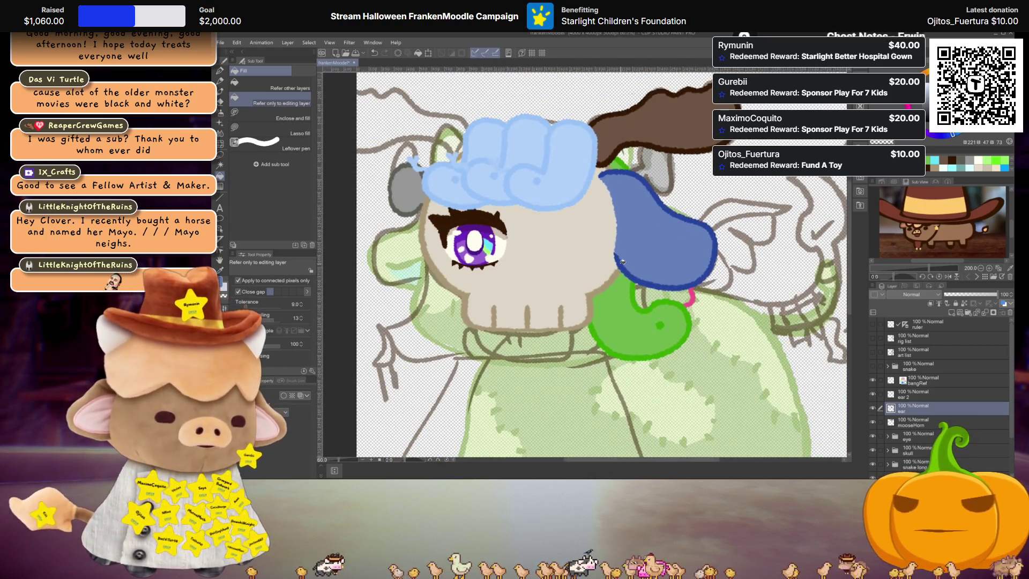
{"action": "scroll", "coordinate": [622, 262], "scroll_direction": "up", "scroll_amount": 2}
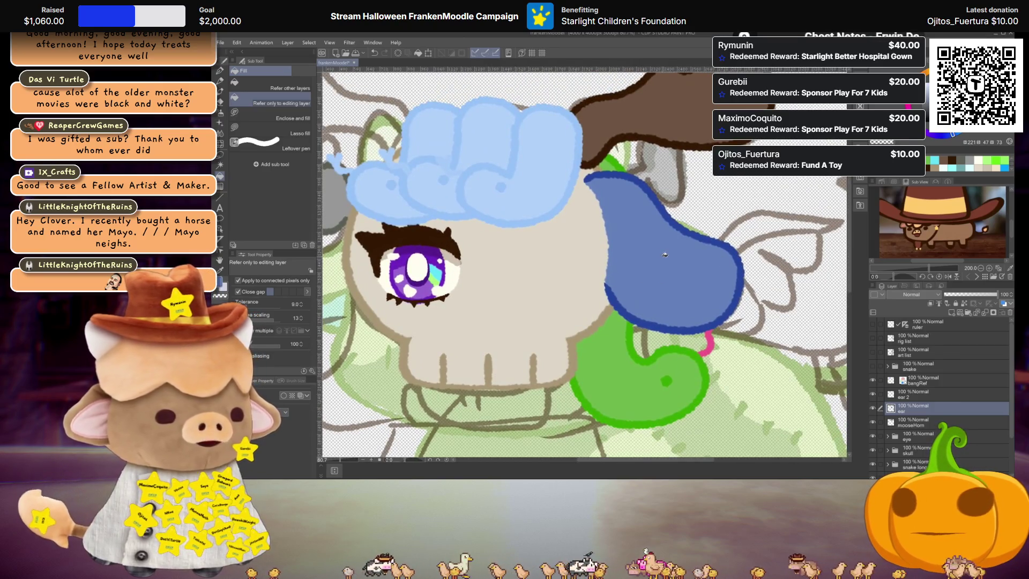
{"action": "scroll", "coordinate": [665, 255], "scroll_direction": "down", "scroll_amount": 2}
{"action": "scroll", "coordinate": [920, 411], "scroll_direction": "down", "scroll_amount": 2}
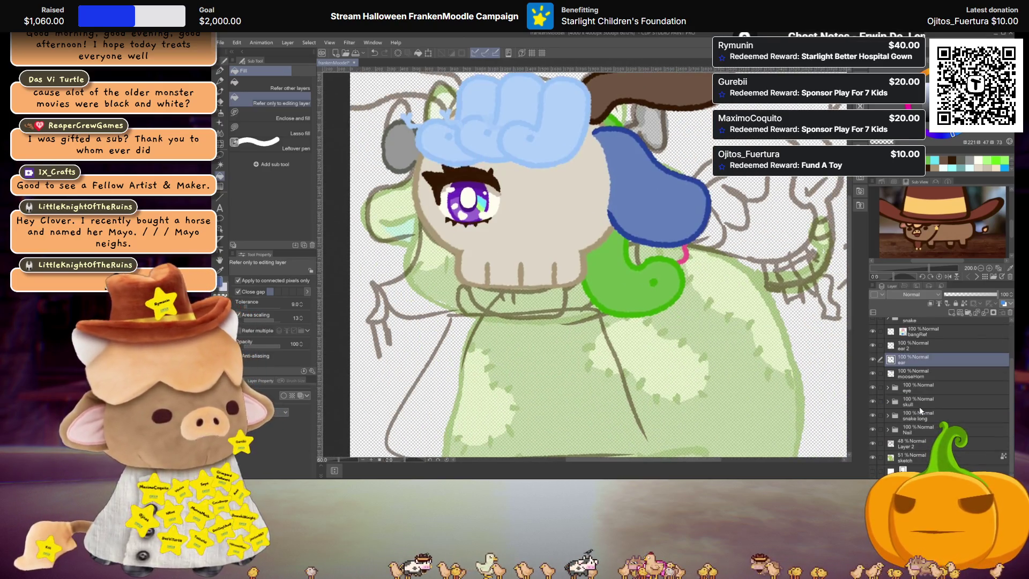
Adjust the sketch layer's opacity, eyedrop a pale green from the drawing, and select the ear layer
{"action": "left_click", "coordinate": [905, 456]}
{"action": "left_click_drag", "start_coordinate": [971, 294], "coordinate": [1000, 294]}
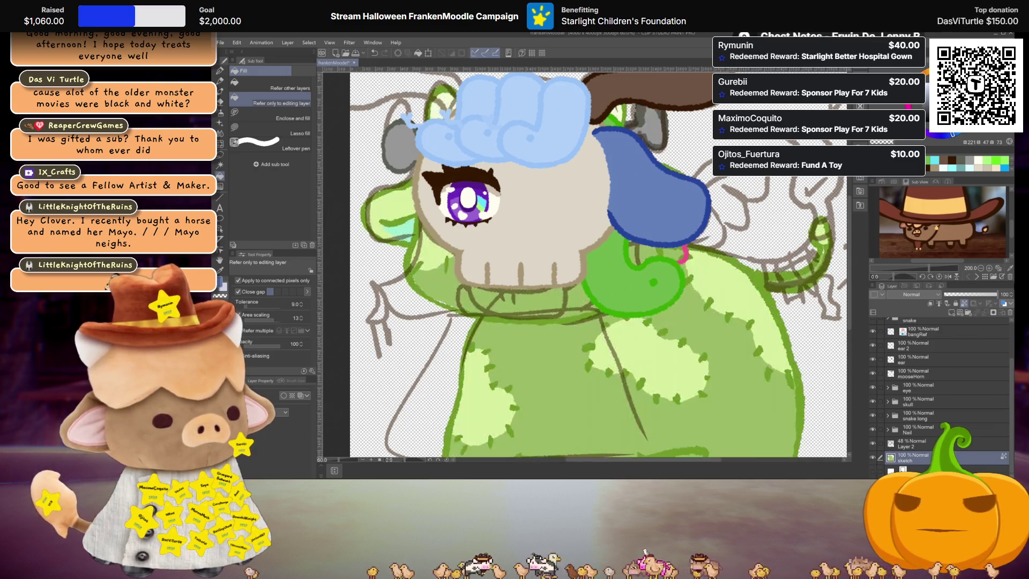
{"action": "left_click", "coordinate": [785, 287], "text": "alt"}
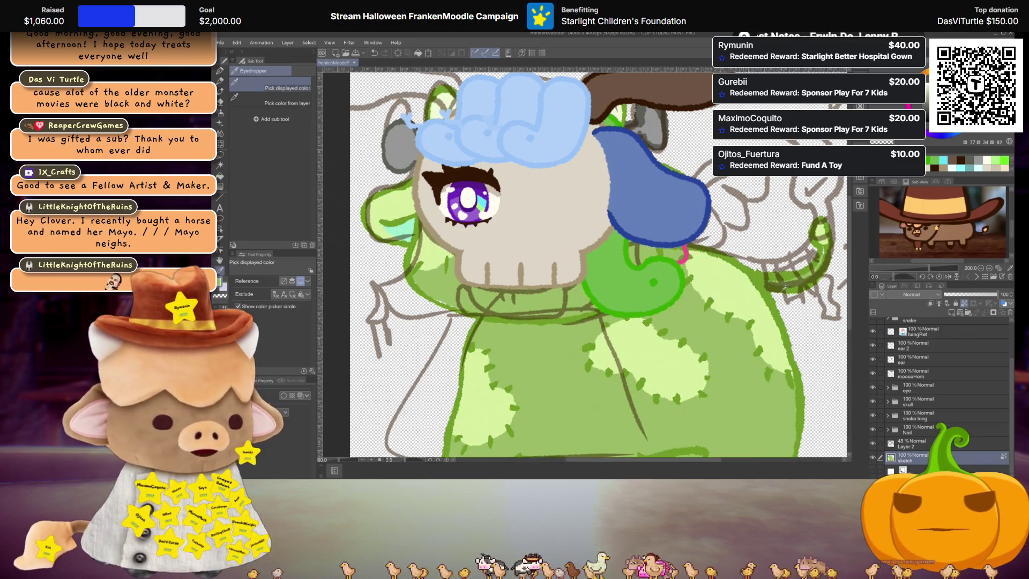
{"action": "left_click_drag", "start_coordinate": [994, 296], "coordinate": [970, 294]}
{"action": "scroll", "coordinate": [903, 397], "scroll_direction": "up", "scroll_amount": 3}
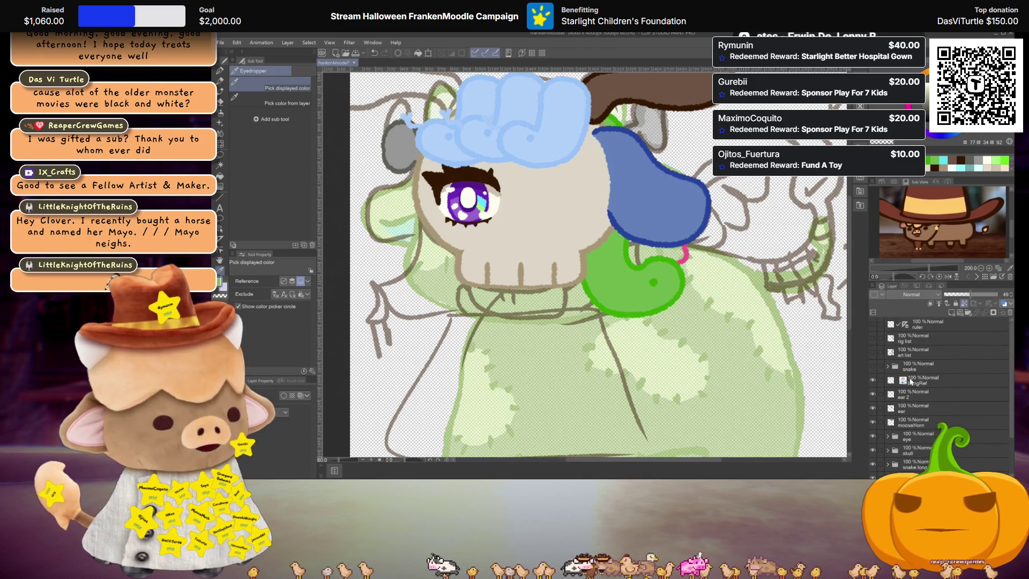
{"action": "left_click", "coordinate": [903, 411]}
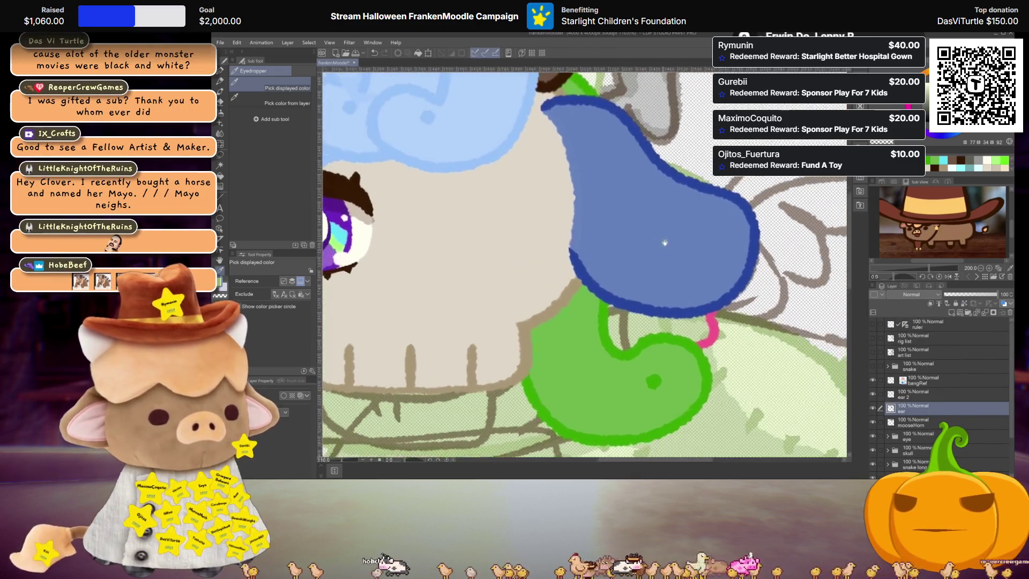
Draw a light-green inner-ear loop on the ear, then undo it
{"action": "key", "text": "p"}
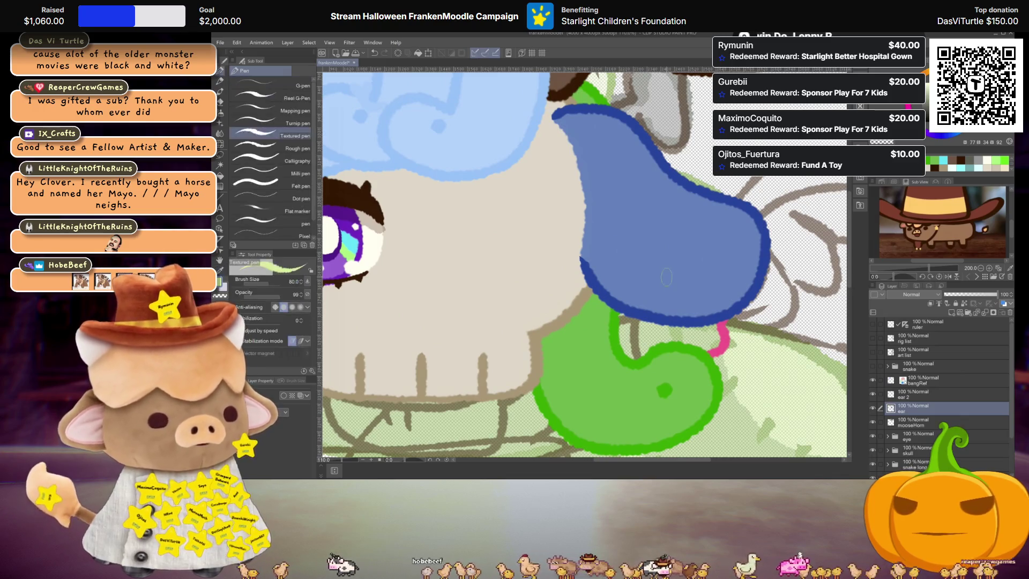
{"action": "mouse_move", "coordinate": [604, 219]}
{"action": "left_mouse_down"}
{"action": "mouse_move", "coordinate": [678, 262]}
{"action": "mouse_move", "coordinate": [654, 310]}
{"action": "mouse_move", "coordinate": [603, 217]}
{"action": "mouse_move", "coordinate": [630, 276]}
{"action": "mouse_move", "coordinate": [692, 301]}
{"action": "left_mouse_up"}
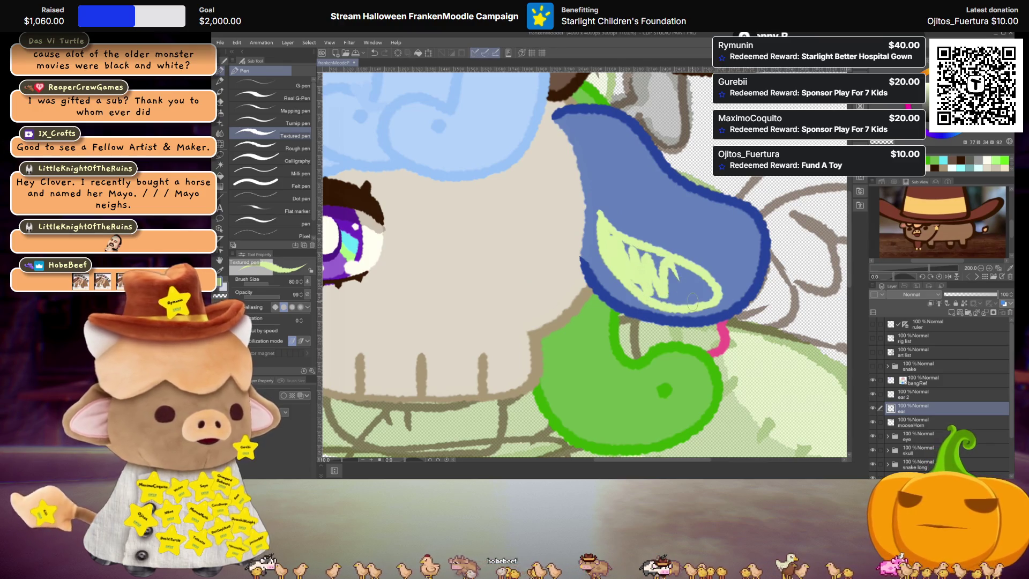
{"action": "scroll", "coordinate": [692, 301], "scroll_direction": "down", "scroll_amount": 4}
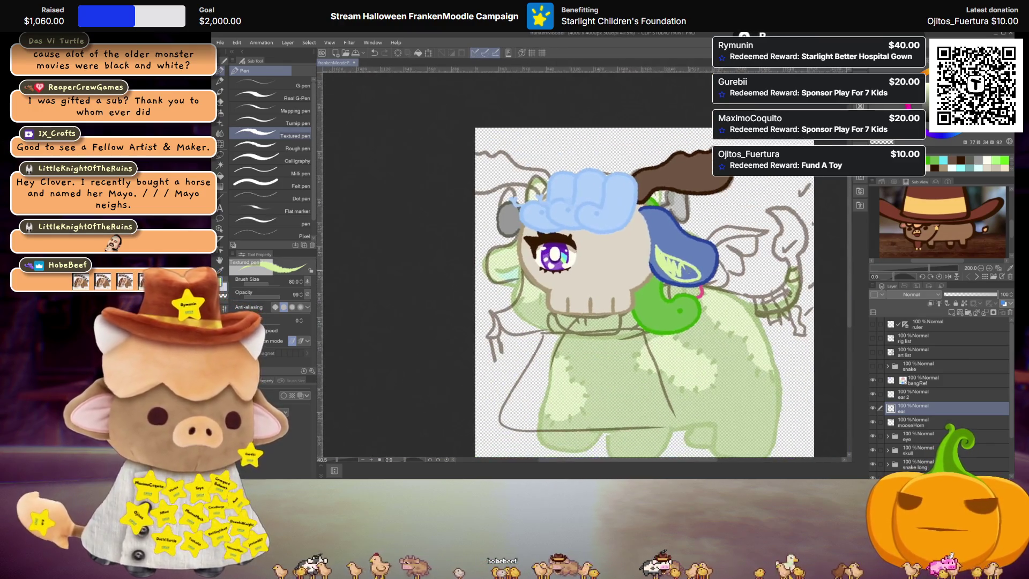
{"action": "scroll", "coordinate": [688, 268], "scroll_direction": "up", "scroll_amount": 3}
{"action": "key", "text": "ctrl+z"}
{"action": "scroll", "coordinate": [679, 267], "scroll_direction": "up", "scroll_amount": 1}
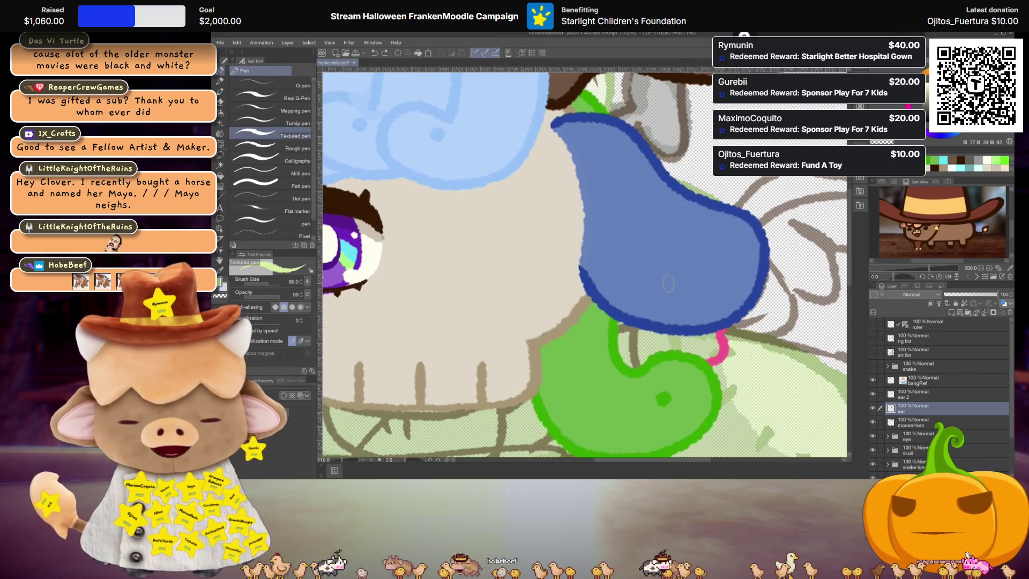
Delete the extra empty layer from the layer stack
{"action": "left_click", "coordinate": [912, 398]}
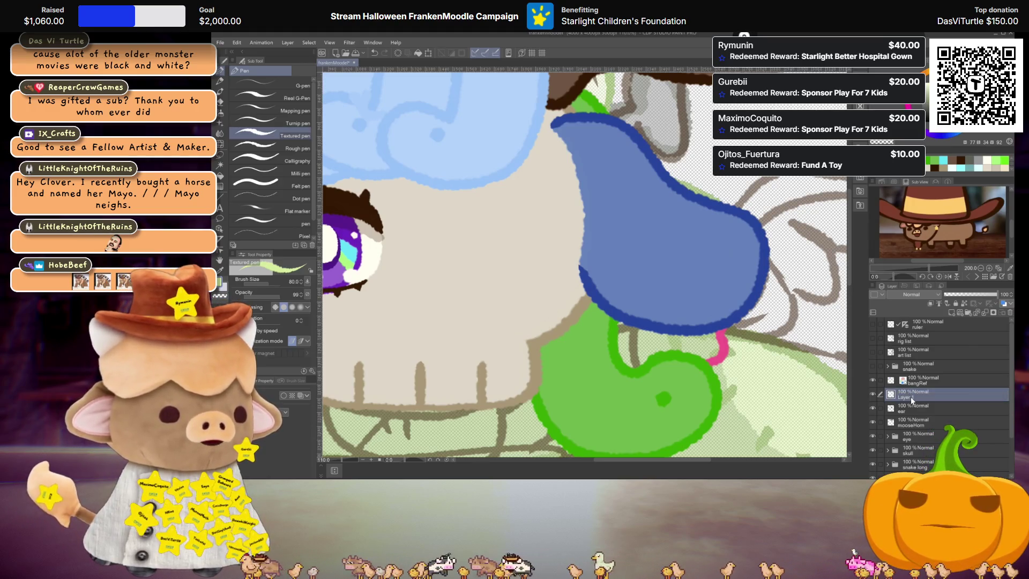
{"action": "left_click", "coordinate": [1009, 314]}
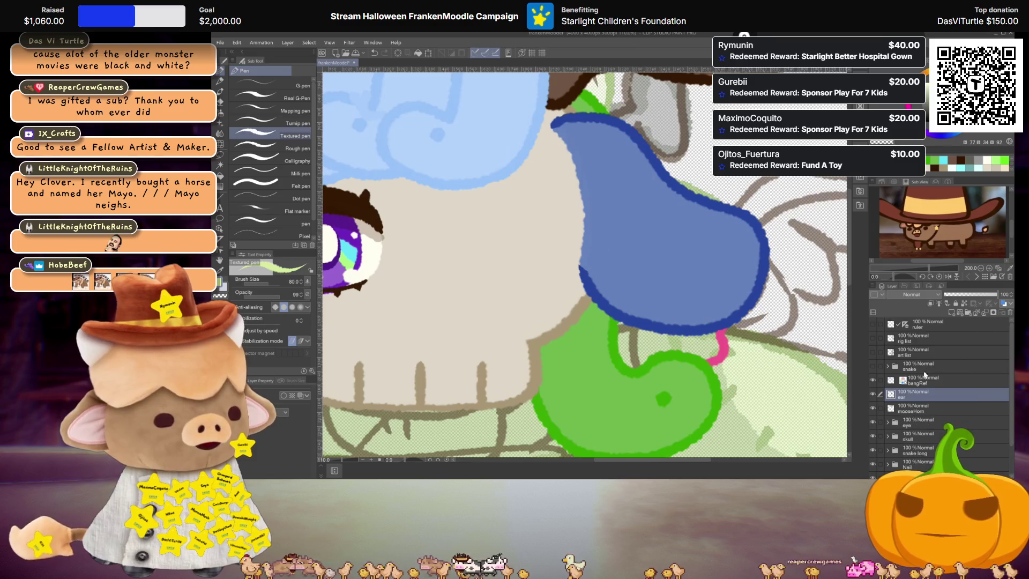
{"action": "scroll", "coordinate": [664, 259], "scroll_direction": "up", "scroll_amount": 2}
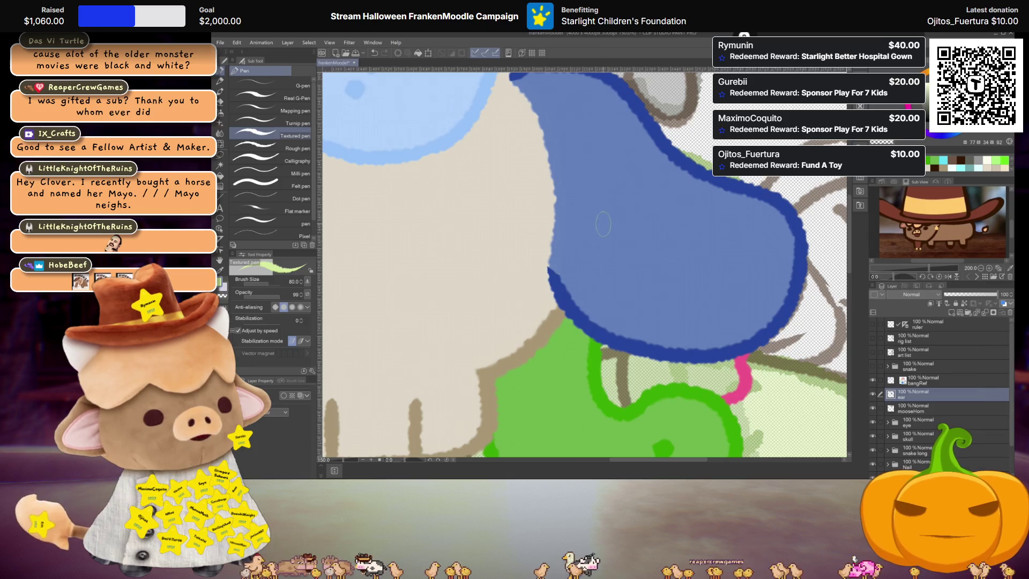
Outline and fill the inner ear in light green, covering the grey line inside
{"action": "mouse_move", "coordinate": [600, 214]}
{"action": "left_mouse_down"}
{"action": "mouse_move", "coordinate": [635, 250]}
{"action": "mouse_move", "coordinate": [721, 295]}
{"action": "mouse_move", "coordinate": [691, 331]}
{"action": "mouse_move", "coordinate": [607, 302]}
{"action": "mouse_move", "coordinate": [592, 211]}
{"action": "mouse_move", "coordinate": [665, 271]}
{"action": "left_mouse_up"}
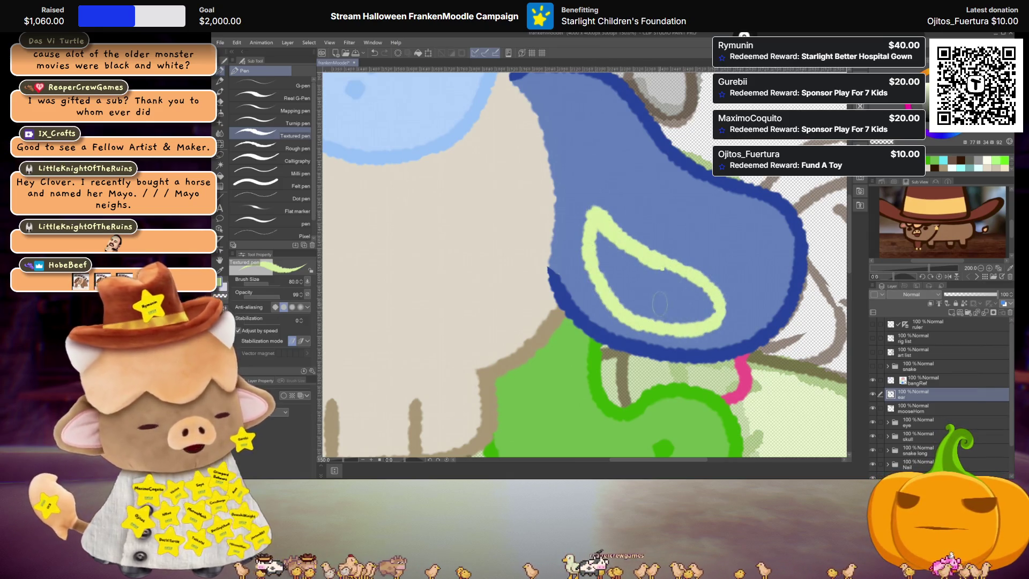
{"action": "key", "text": "g"}
{"action": "left_click", "coordinate": [675, 294]}
{"action": "key", "text": "p"}
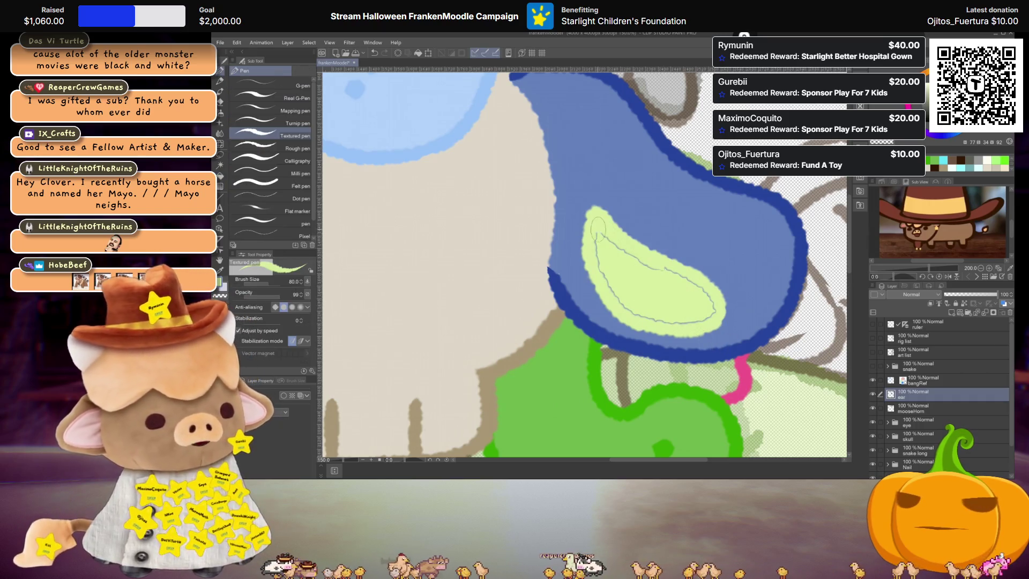
{"action": "mouse_move", "coordinate": [707, 295]}
{"action": "left_mouse_down"}
{"action": "mouse_move", "coordinate": [676, 325]}
{"action": "mouse_move", "coordinate": [643, 322]}
{"action": "mouse_move", "coordinate": [593, 234]}
{"action": "left_mouse_up"}
Sample the ear's blue and touch up the ear's lower edge
{"action": "scroll", "coordinate": [638, 280], "scroll_direction": "down", "scroll_amount": 5}
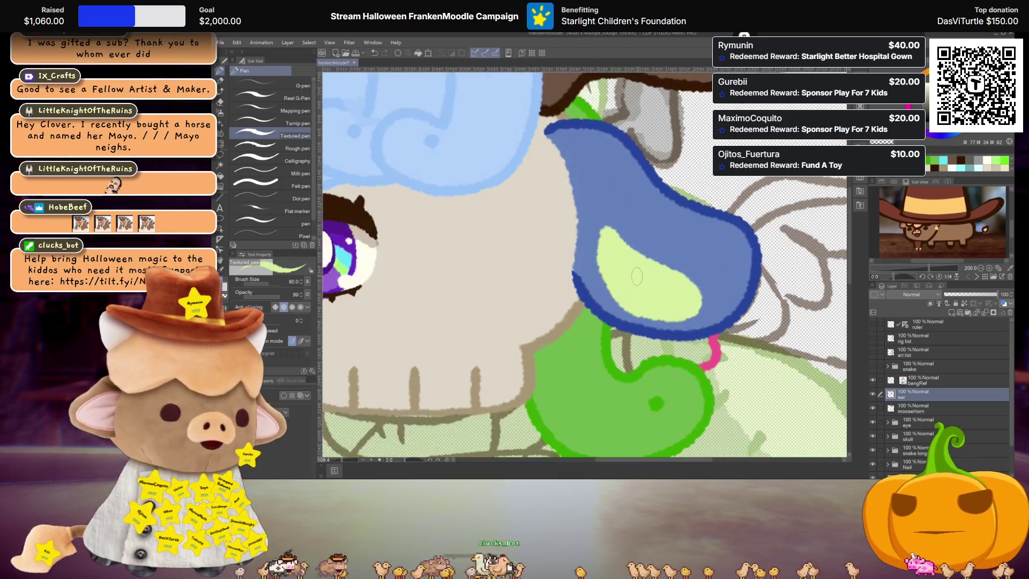
{"action": "scroll", "coordinate": [665, 296], "scroll_direction": "up", "scroll_amount": 4}
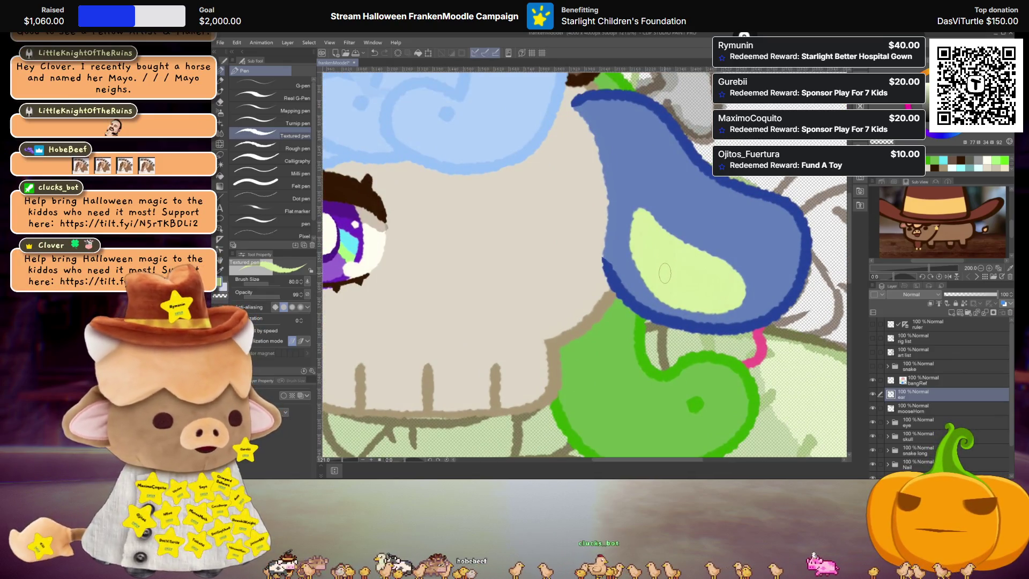
{"action": "left_click", "coordinate": [633, 263], "text": "alt"}
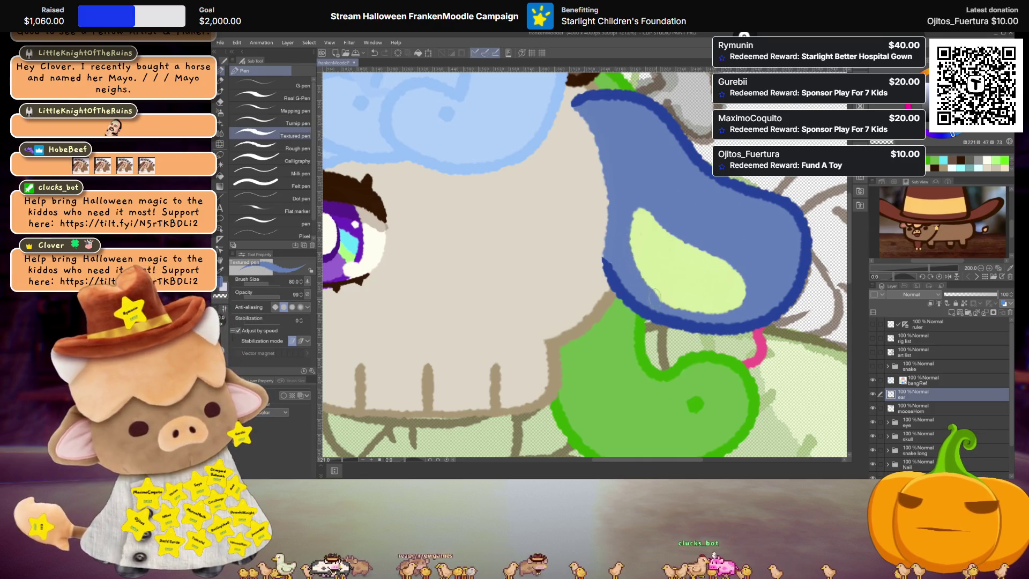
{"action": "mouse_move", "coordinate": [657, 293]}
{"action": "left_mouse_down"}
{"action": "mouse_move", "coordinate": [700, 309]}
{"action": "mouse_move", "coordinate": [736, 301]}
{"action": "left_mouse_up"}
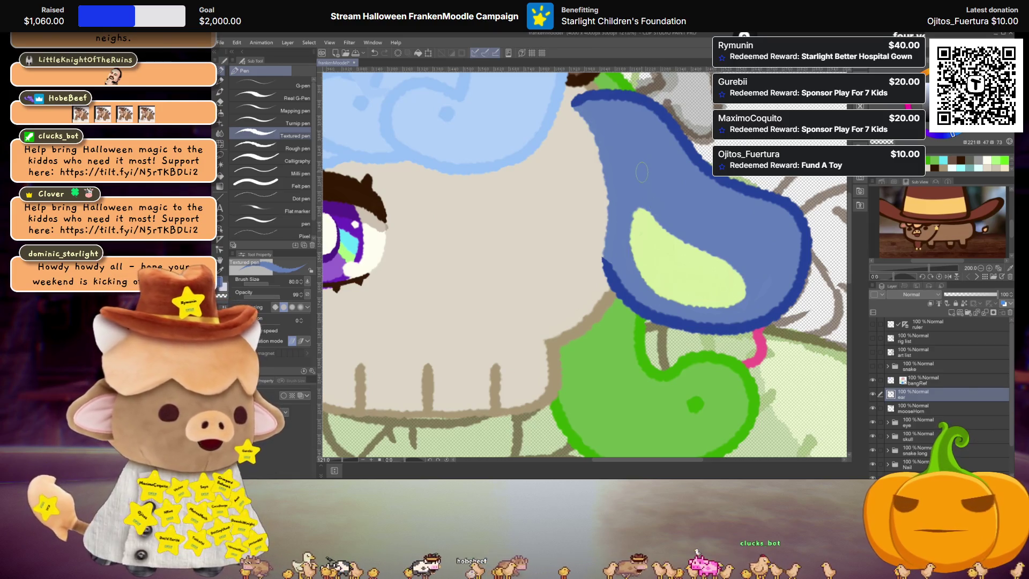
{"action": "scroll", "coordinate": [642, 172], "scroll_direction": "down", "scroll_amount": 4}
{"action": "scroll", "coordinate": [664, 229], "scroll_direction": "down", "scroll_amount": 1}
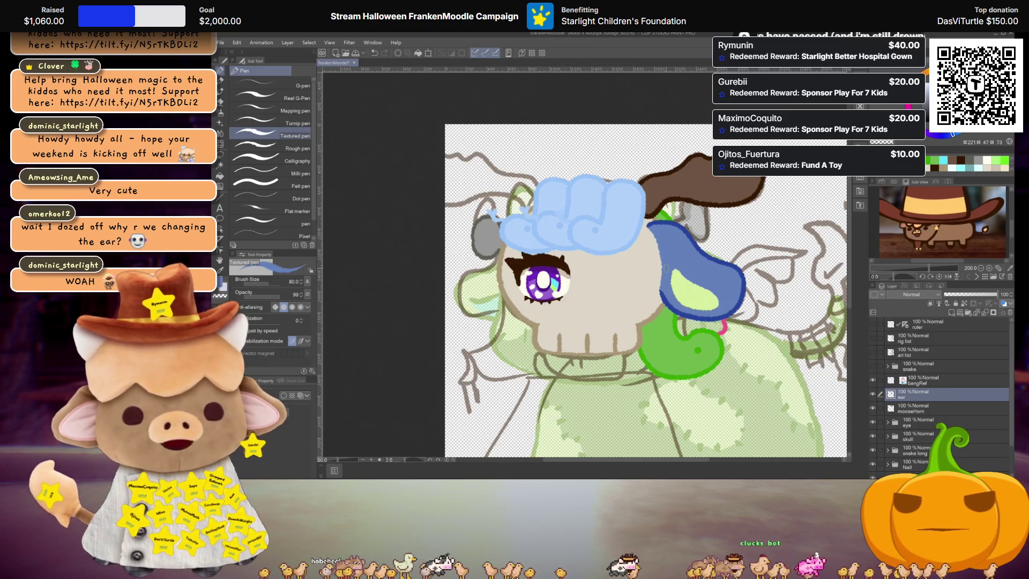
Drag the ear layer below the skull layer in the Layer panel
{"action": "scroll", "coordinate": [674, 286], "scroll_direction": "down", "scroll_amount": 1}
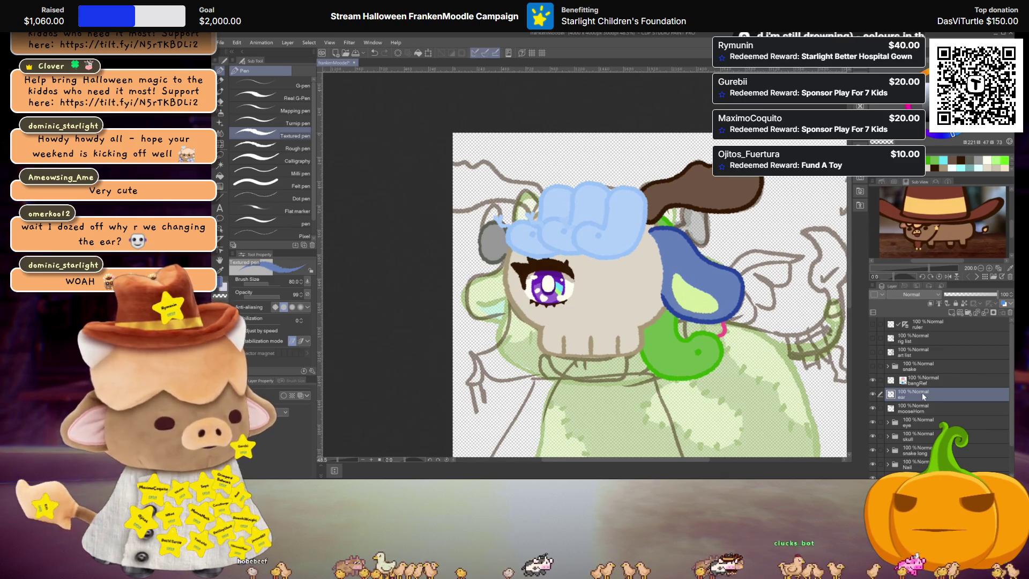
{"action": "left_click_drag", "start_coordinate": [923, 396], "coordinate": [926, 445]}
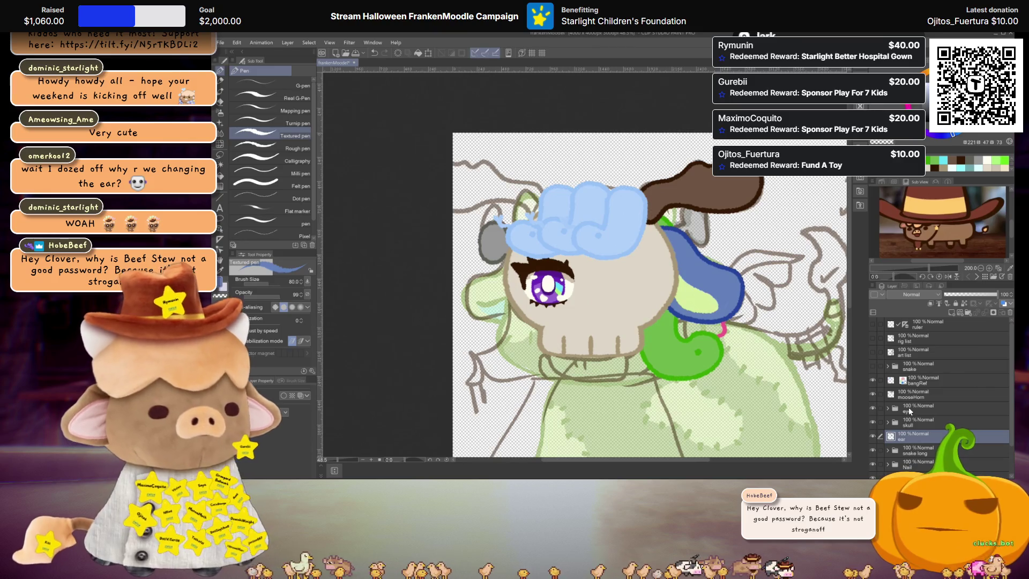
{"action": "key", "text": "ctrl+t"}
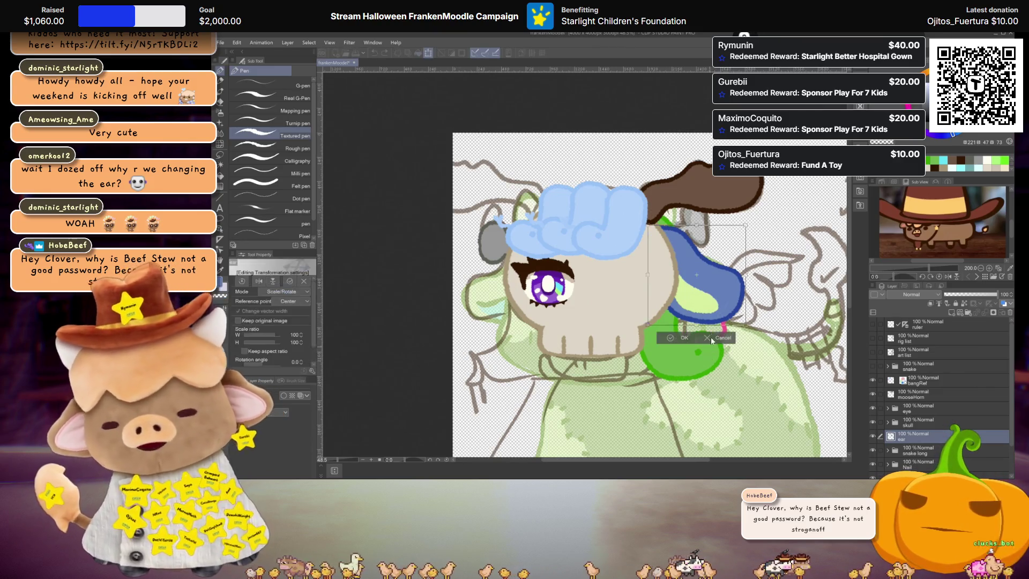
{"action": "left_click_drag", "start_coordinate": [714, 290], "coordinate": [713, 283]}
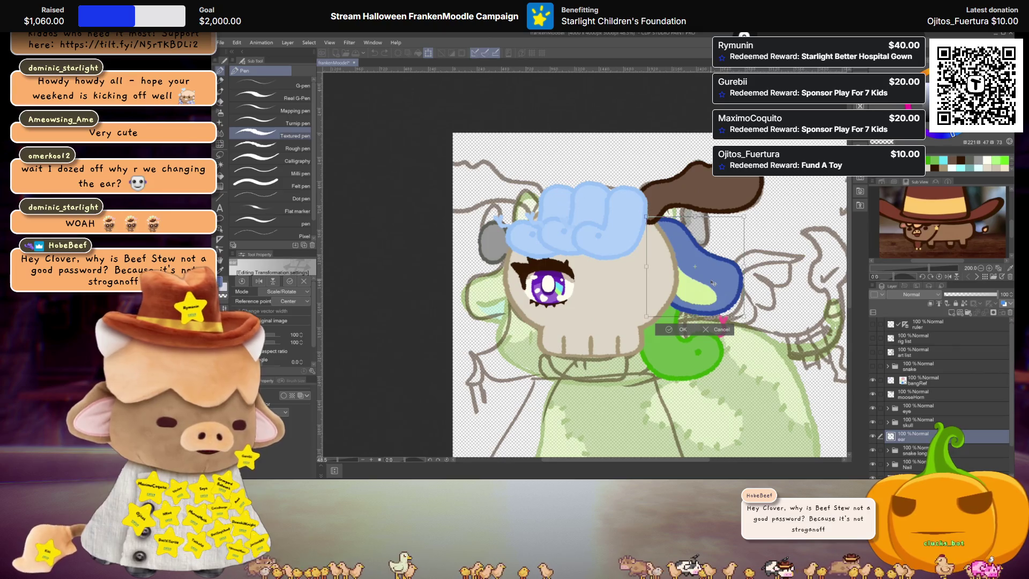
{"action": "key", "text": "Return"}
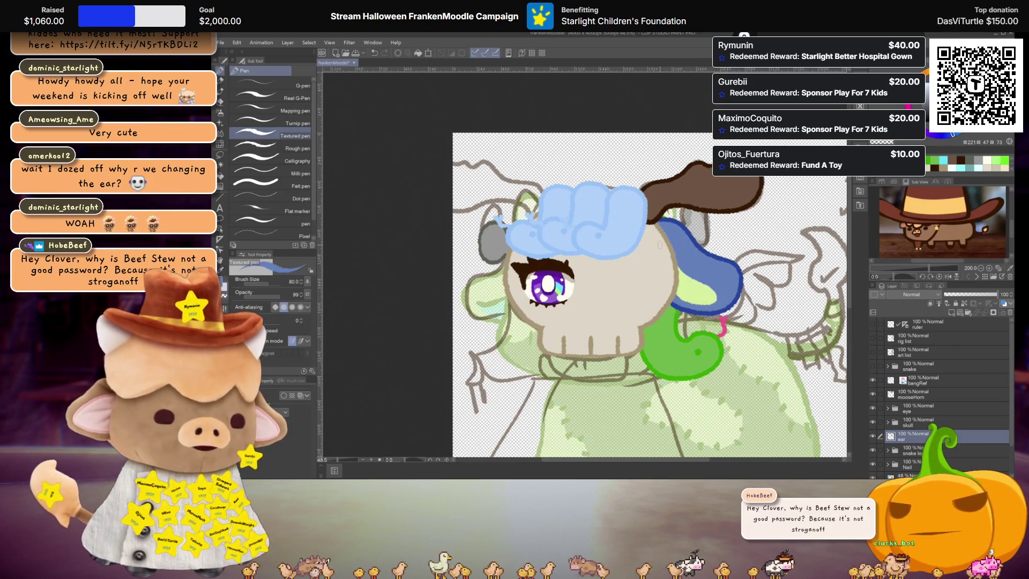
{"action": "scroll", "coordinate": [692, 282], "scroll_direction": "down", "scroll_amount": 3}
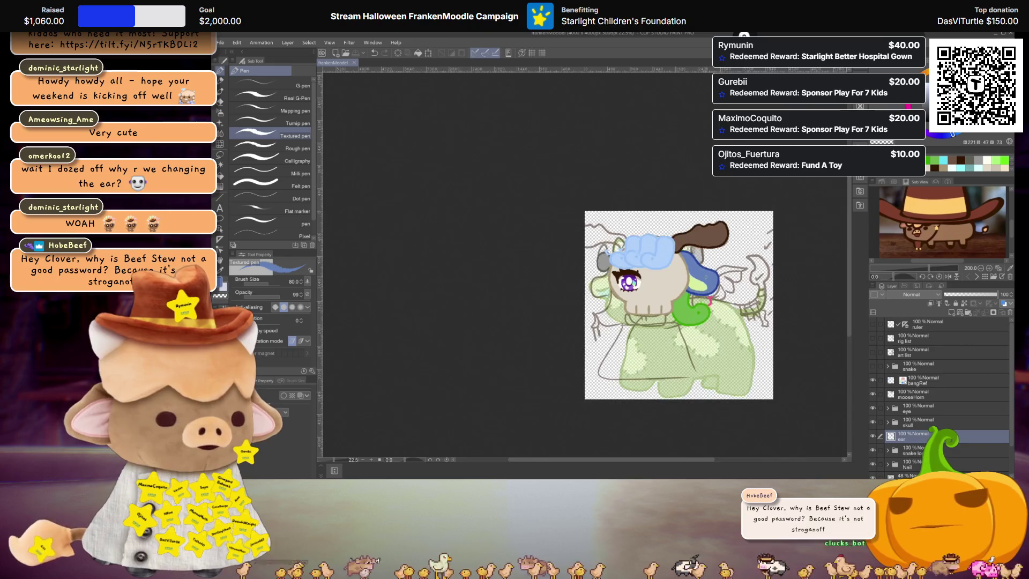
{"action": "scroll", "coordinate": [692, 282], "scroll_direction": "up", "scroll_amount": 4}
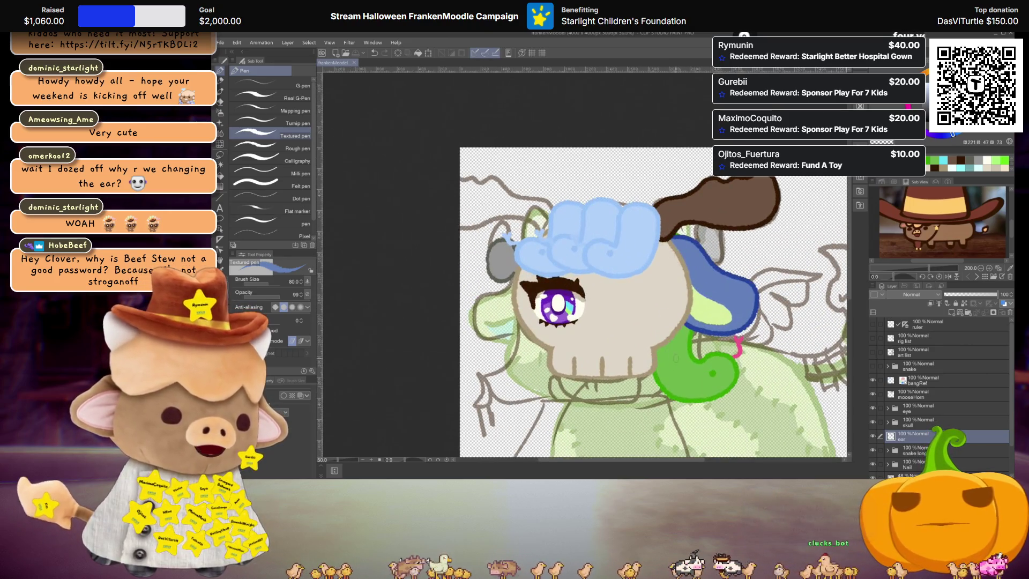
{"action": "mouse_move", "coordinate": [712, 366]}
{"action": "left_mouse_down"}
{"action": "mouse_move", "coordinate": [696, 386]}
{"action": "mouse_move", "coordinate": [676, 375]}
{"action": "left_mouse_up"}
{"action": "key", "text": "ctrl+z"}
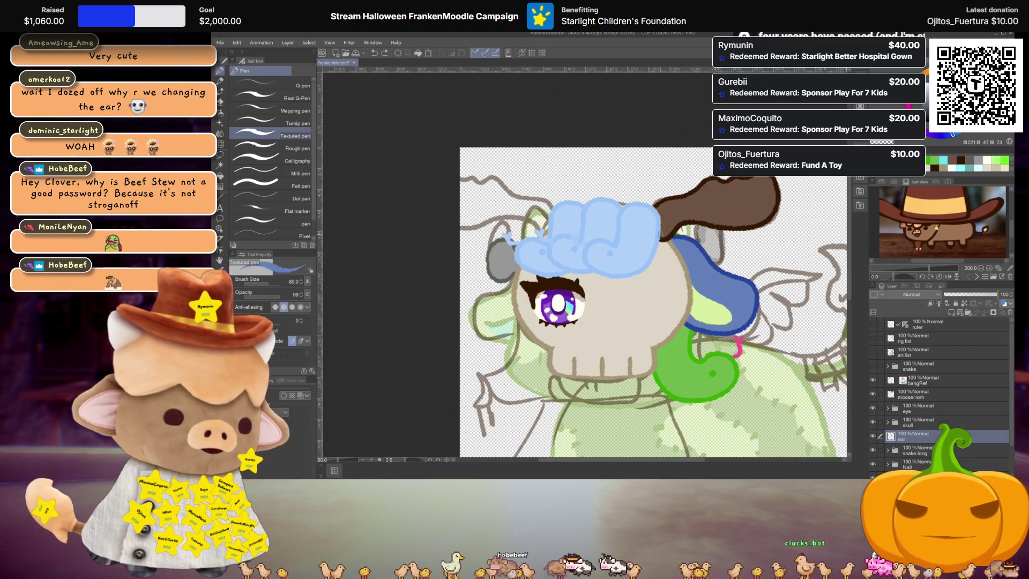
{"action": "scroll", "coordinate": [662, 229], "scroll_direction": "down", "scroll_amount": 1}
{"action": "scroll", "coordinate": [667, 238], "scroll_direction": "up", "scroll_amount": 2}
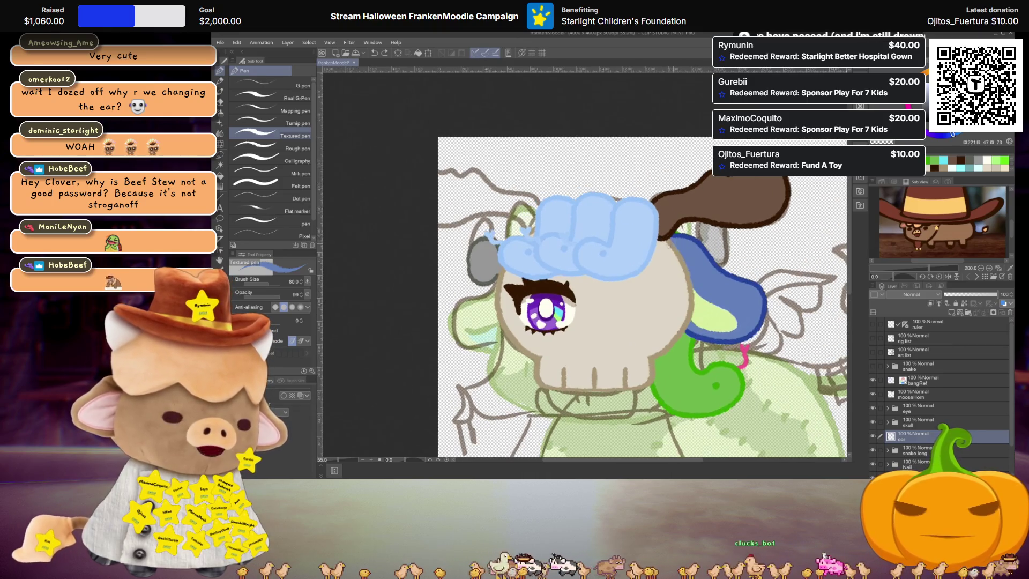
{"action": "scroll", "coordinate": [661, 241], "scroll_direction": "down", "scroll_amount": 2}
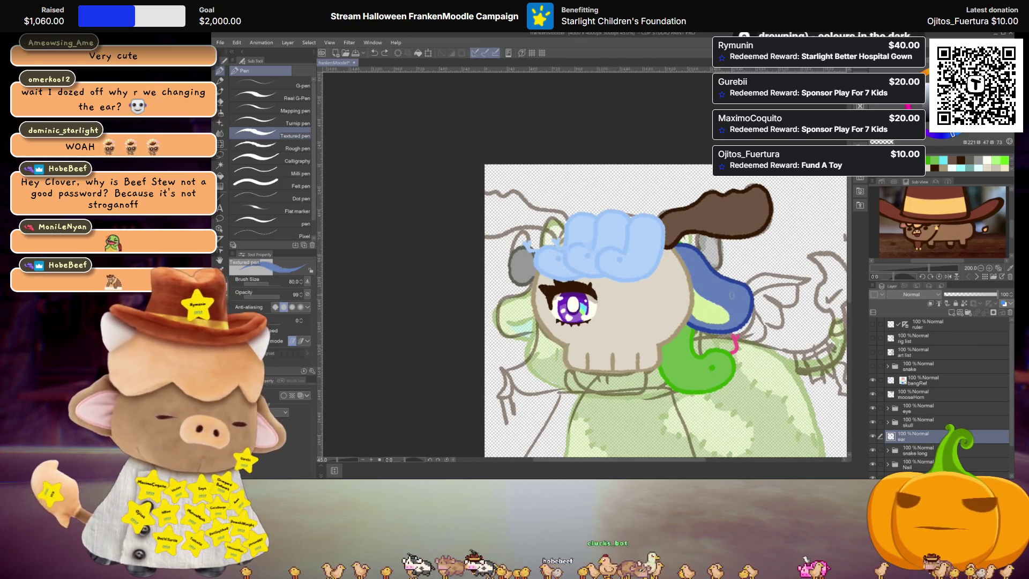
{"action": "scroll", "coordinate": [736, 317], "scroll_direction": "up", "scroll_amount": 1}
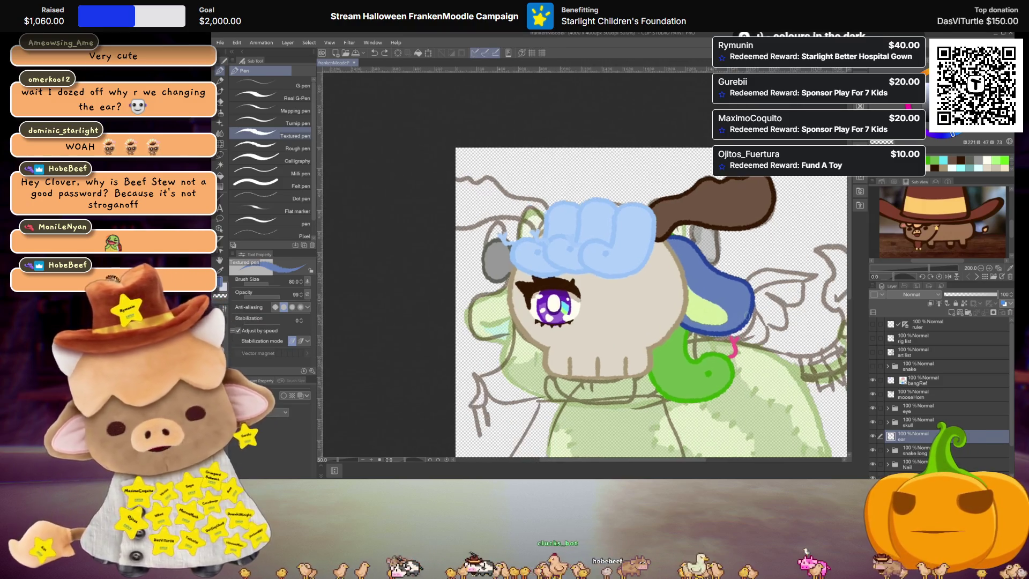
{"action": "scroll", "coordinate": [744, 295], "scroll_direction": "down", "scroll_amount": 2}
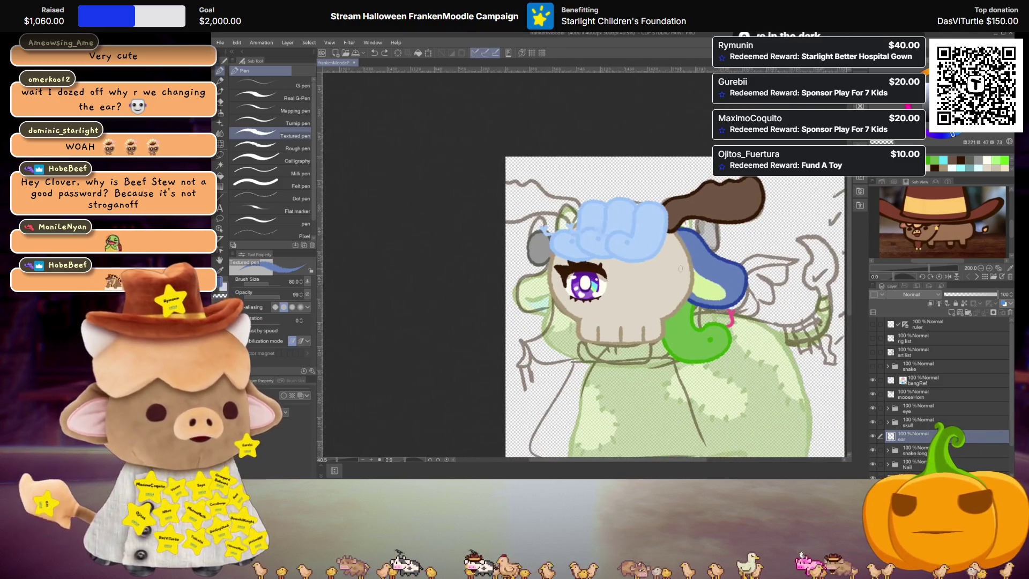
Expand the skull folder and select the skullTeethTL and skullTeethTC layers
{"action": "scroll", "coordinate": [916, 382], "scroll_direction": "down", "scroll_amount": 1}
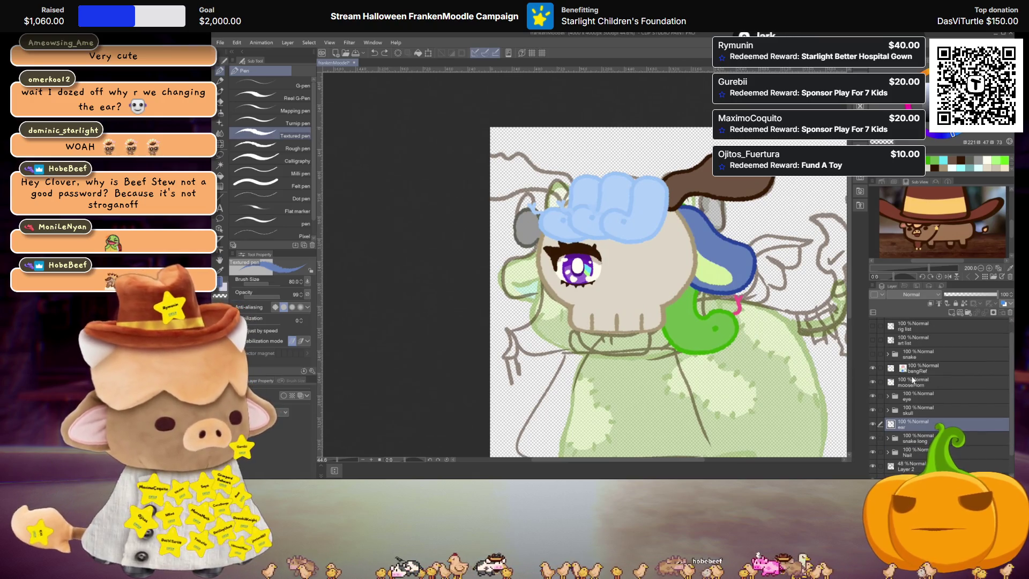
{"action": "left_click_drag", "start_coordinate": [666, 279], "coordinate": [633, 267]}
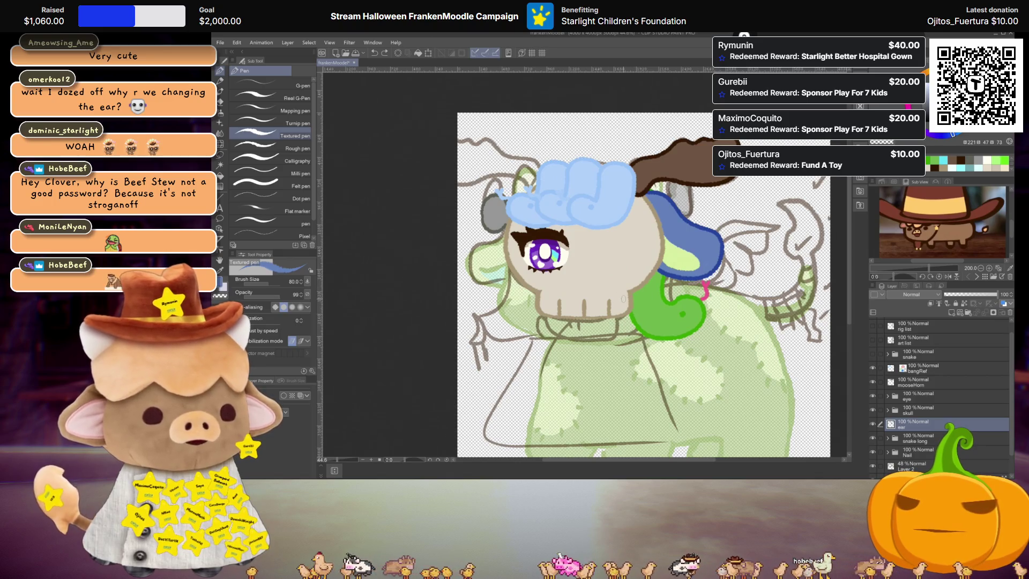
{"action": "scroll", "coordinate": [920, 378], "scroll_direction": "up", "scroll_amount": 1}
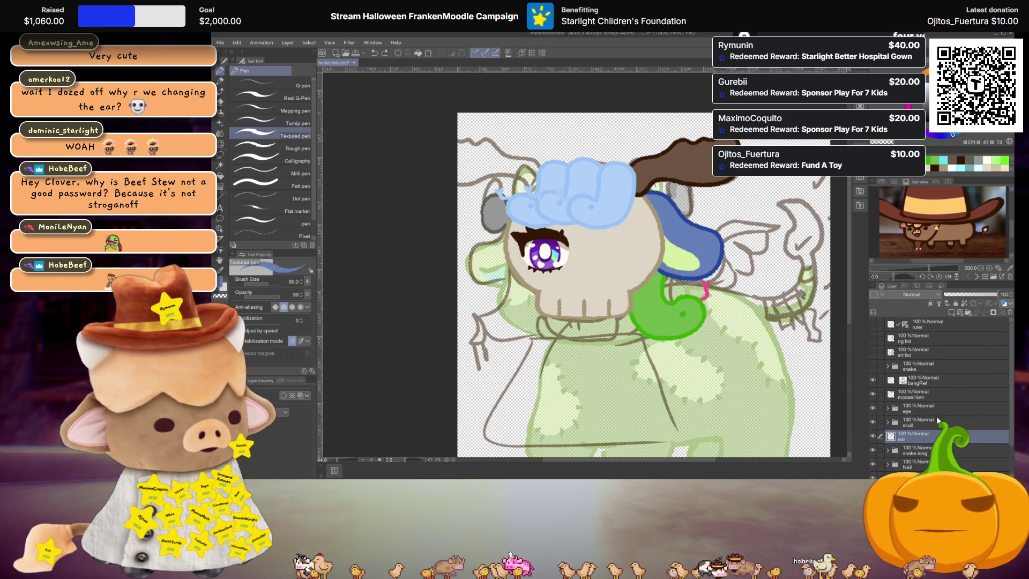
{"action": "scroll", "coordinate": [920, 379], "scroll_direction": "down", "scroll_amount": 3}
{"action": "left_click", "coordinate": [887, 385]}
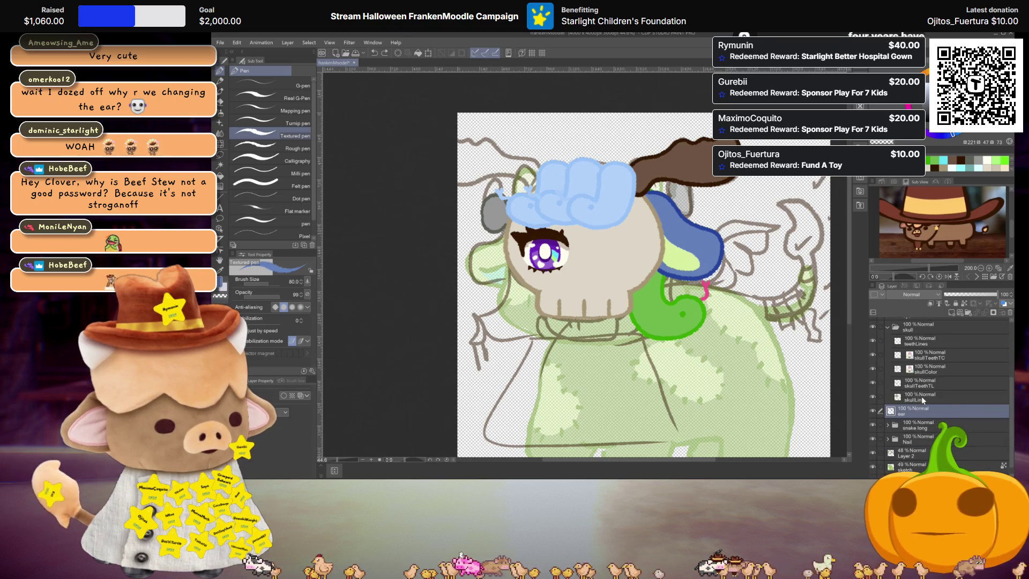
{"action": "left_click", "coordinate": [940, 384]}
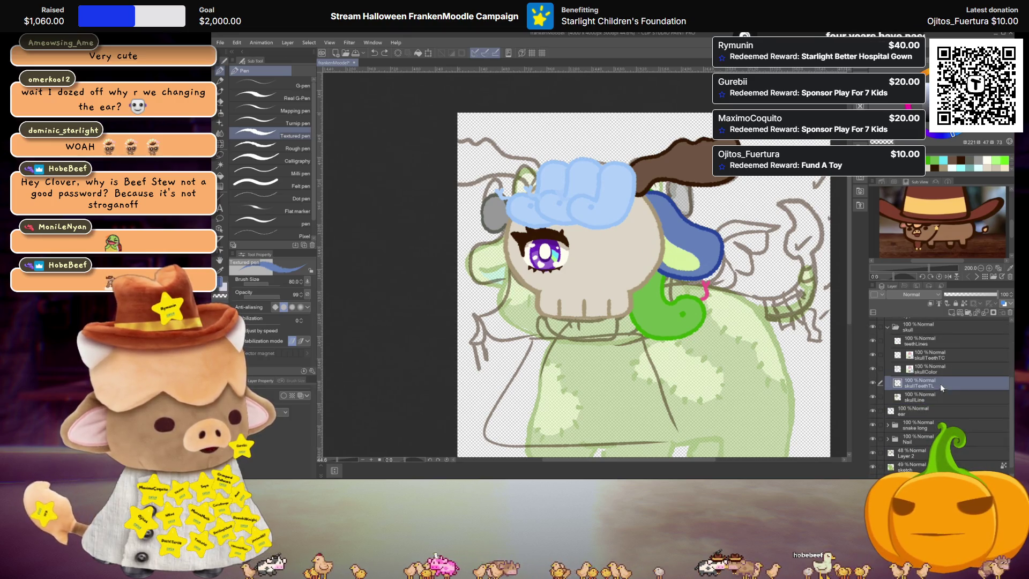
{"action": "left_click", "coordinate": [952, 356], "text": "ctrl"}
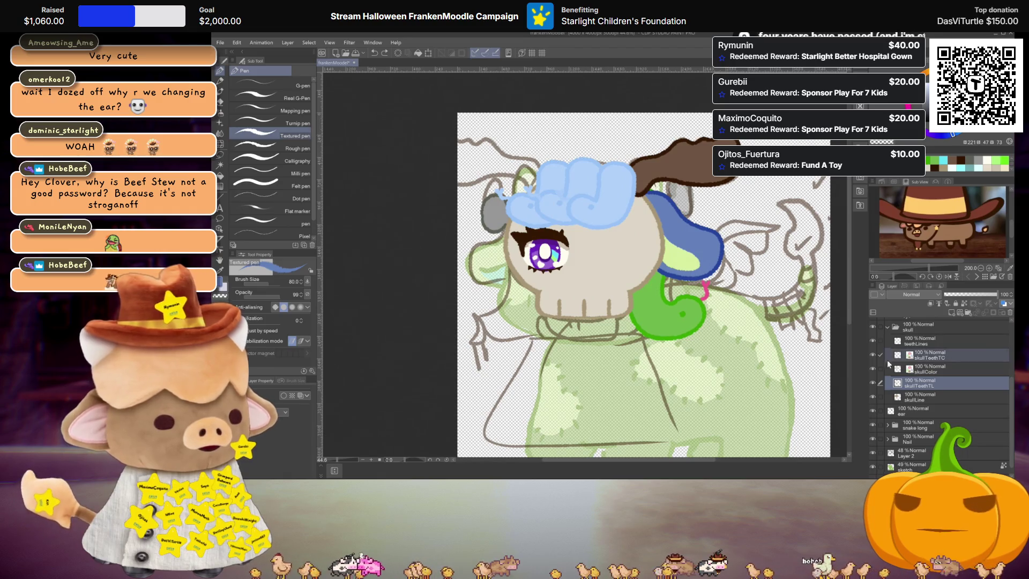
Transform the teeth and teethLines layers slightly upward, then collapse the skull folder
{"action": "key", "text": "ctrl+t"}
{"action": "left_click_drag", "start_coordinate": [629, 306], "coordinate": [630, 306]}
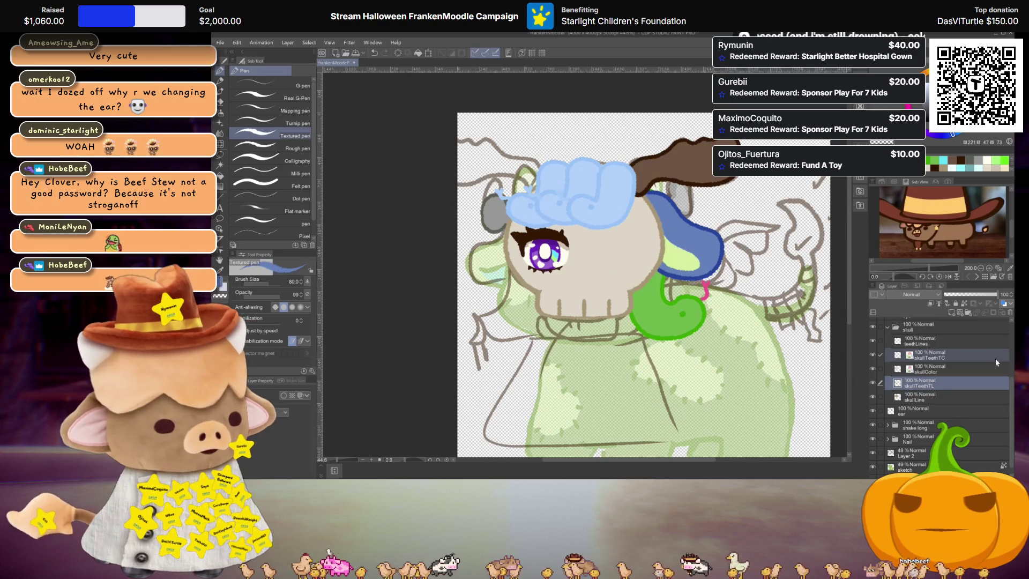
{"action": "left_click", "coordinate": [960, 343], "text": "ctrl"}
{"action": "left_click_drag", "start_coordinate": [614, 306], "coordinate": [617, 304]}
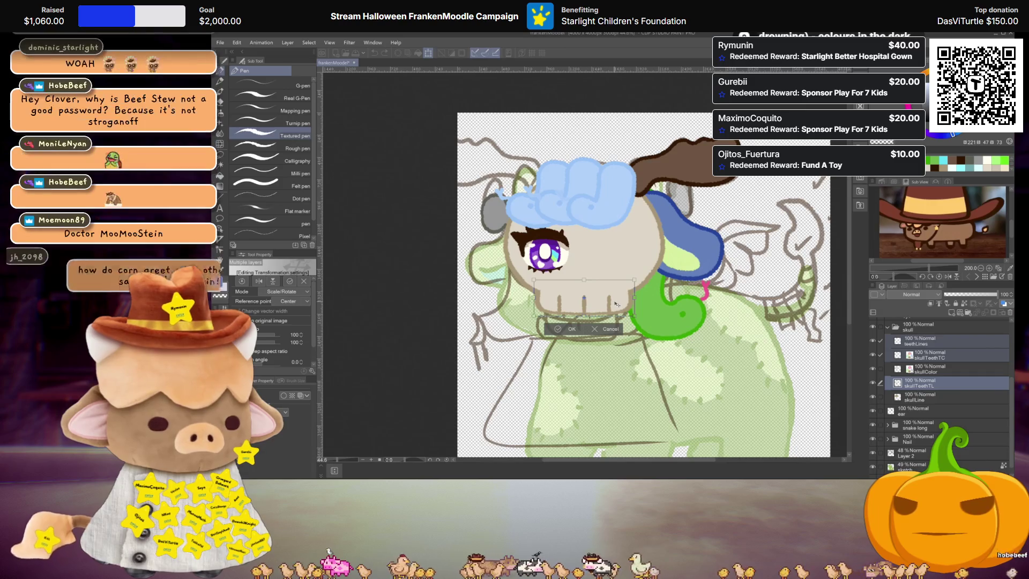
{"action": "key", "text": "Return"}
{"action": "scroll", "coordinate": [575, 283], "scroll_direction": "up", "scroll_amount": 1}
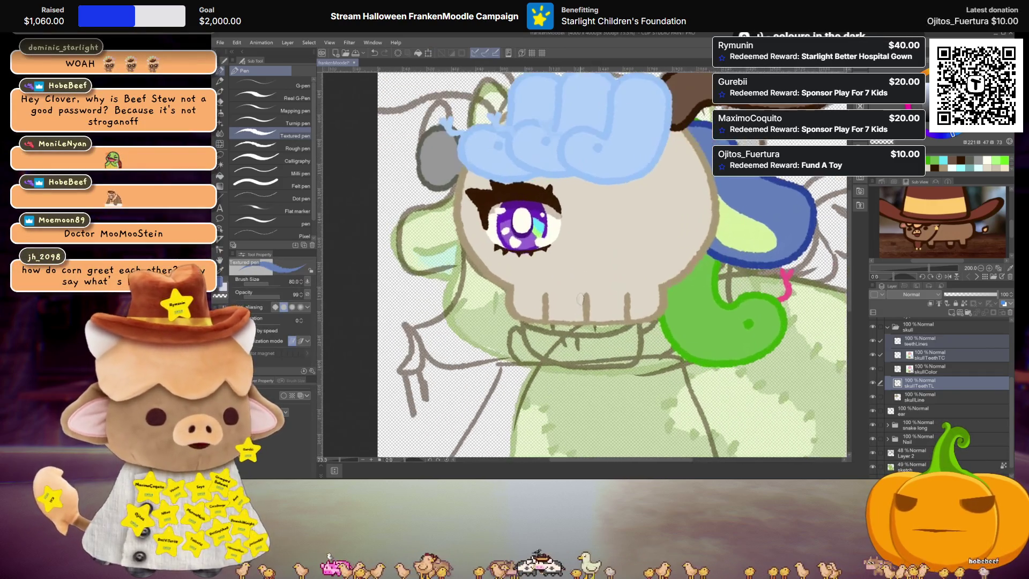
{"action": "scroll", "coordinate": [575, 283], "scroll_direction": "up", "scroll_amount": 1}
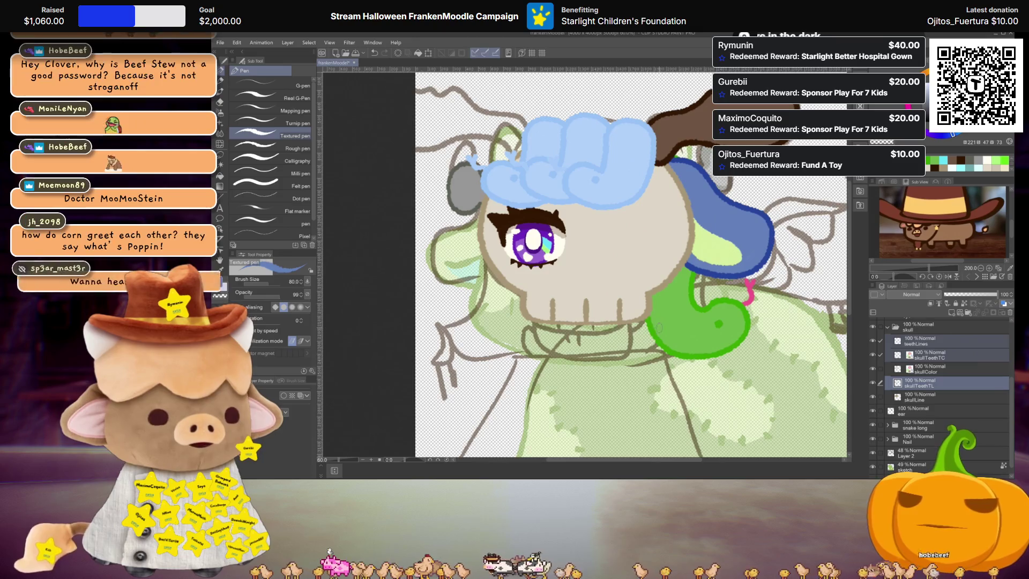
{"action": "scroll", "coordinate": [575, 283], "scroll_direction": "down", "scroll_amount": 2}
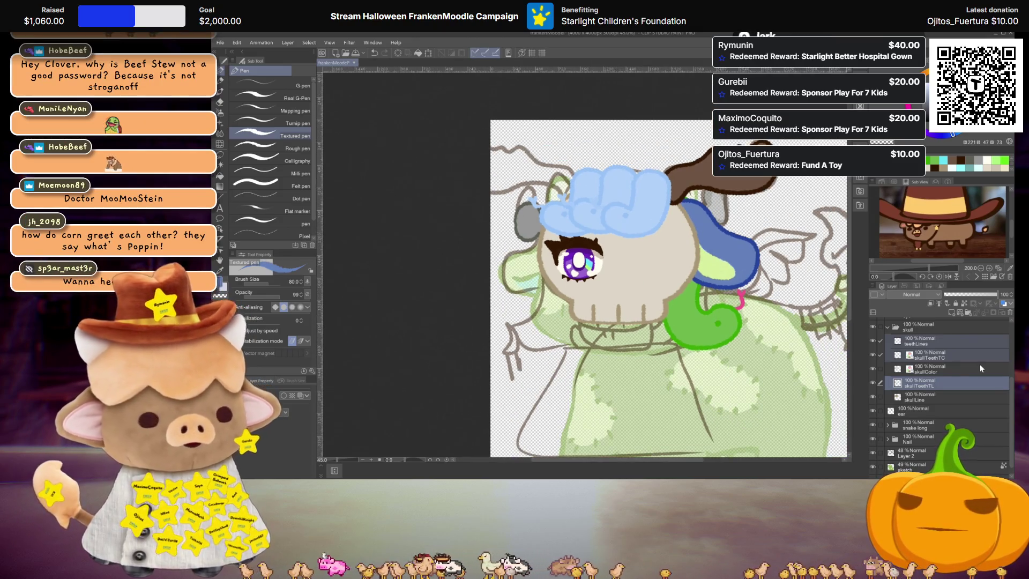
{"action": "scroll", "coordinate": [896, 346], "scroll_direction": "up", "scroll_amount": 1}
{"action": "left_click", "coordinate": [887, 338]}
{"action": "scroll", "coordinate": [896, 349], "scroll_direction": "up", "scroll_amount": 3}
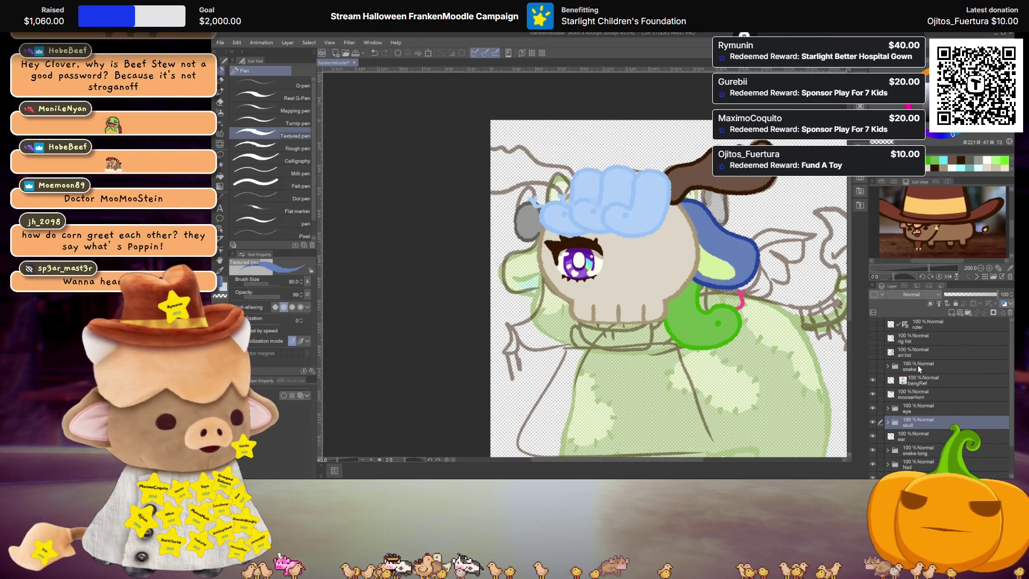
Move snake long below Nail, then group snake through Nail into a collapsed folder named 'head'
{"action": "scroll", "coordinate": [918, 364], "scroll_direction": "down", "scroll_amount": 2}
{"action": "left_click_drag", "start_coordinate": [921, 421], "coordinate": [922, 442]}
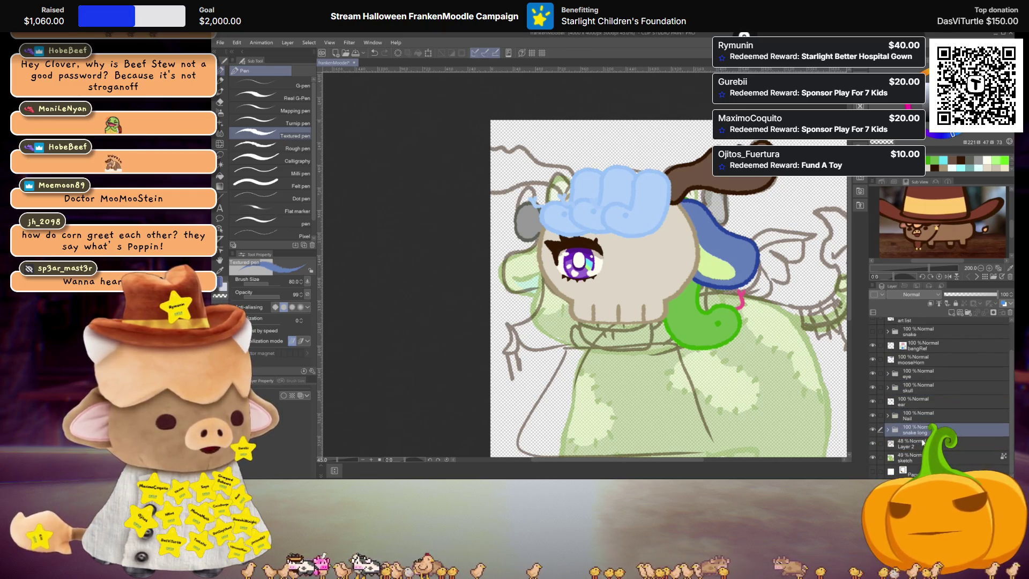
{"action": "left_click", "coordinate": [905, 419]}
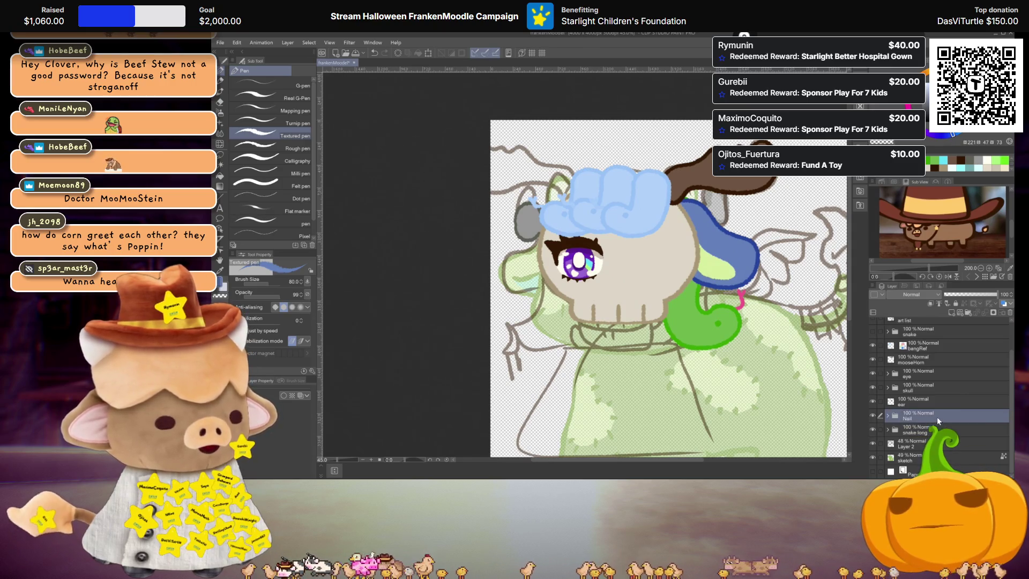
{"action": "scroll", "coordinate": [922, 413], "scroll_direction": "up", "scroll_amount": 3}
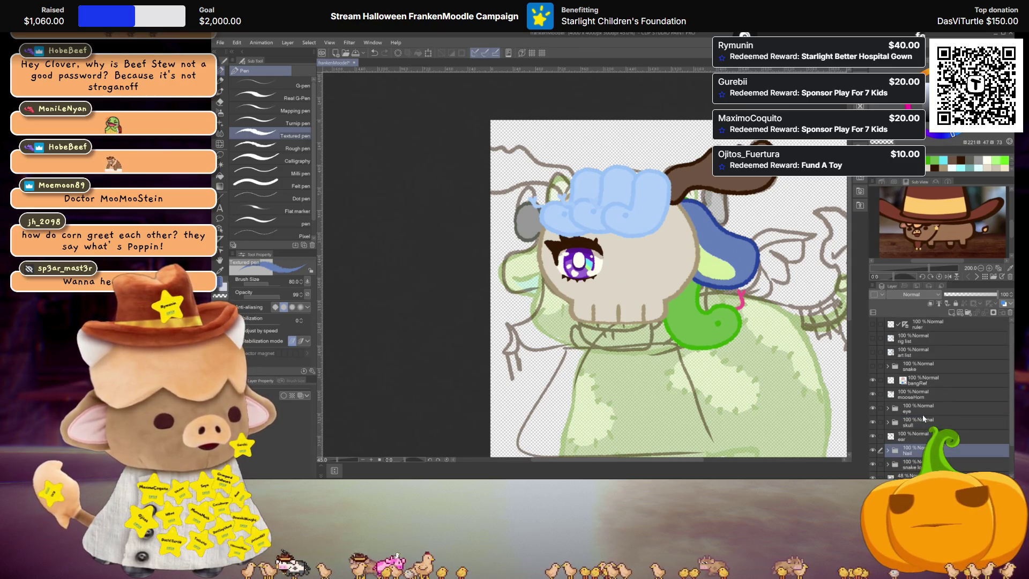
{"action": "left_click", "coordinate": [921, 364], "text": "shift"}
{"action": "key", "text": "ctrl+g"}
{"action": "double_click", "coordinate": [912, 367]}
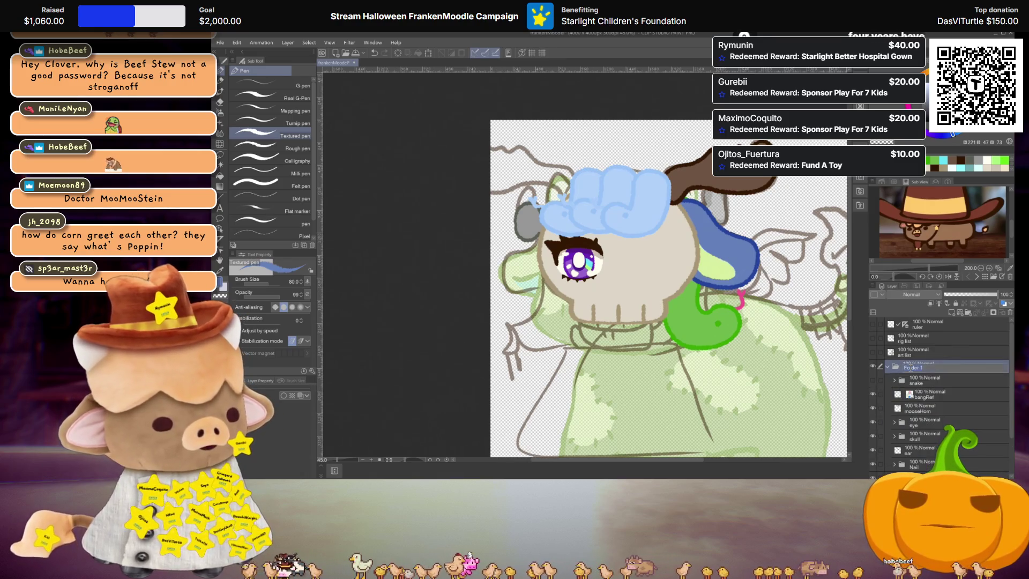
{"action": "type", "text": "head"}
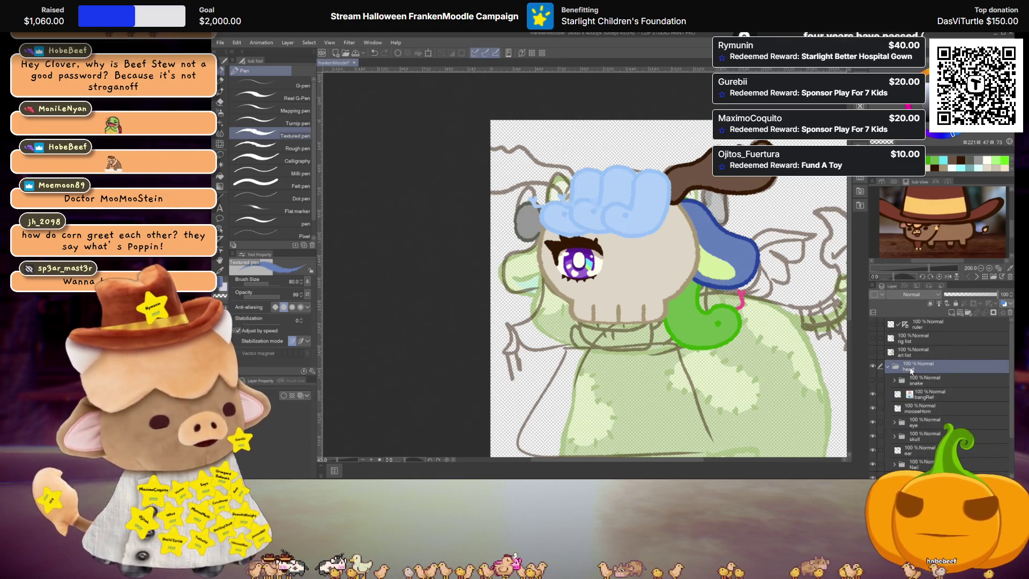
{"action": "key", "text": "Return"}
{"action": "left_click", "coordinate": [889, 366]}
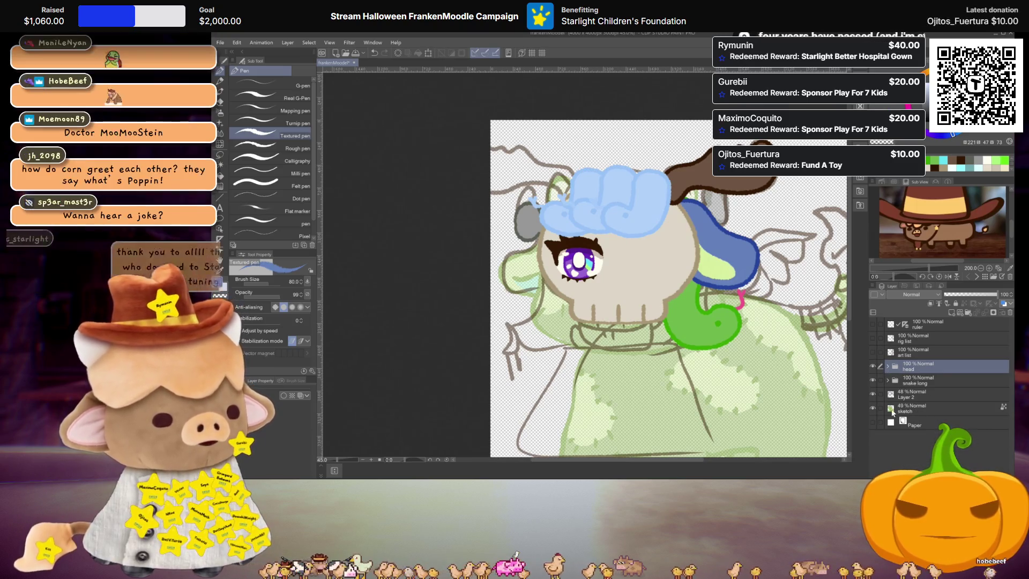
Show the art list layer and cross out '5 Medusa' in dark brown
{"action": "left_click", "coordinate": [873, 352]}
{"action": "scroll", "coordinate": [670, 295], "scroll_direction": "down", "scroll_amount": 2}
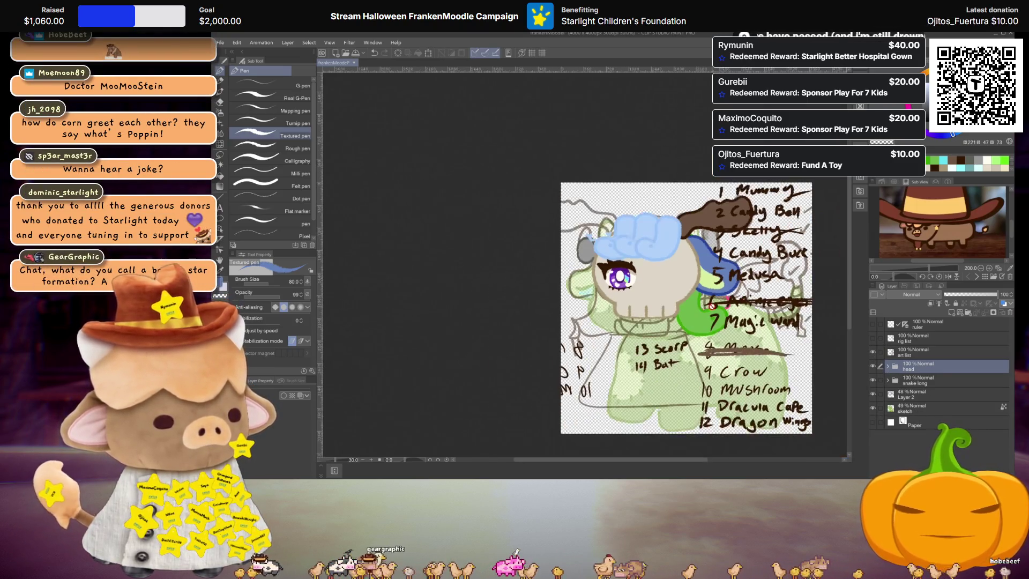
{"action": "scroll", "coordinate": [685, 263], "scroll_direction": "up", "scroll_amount": 2}
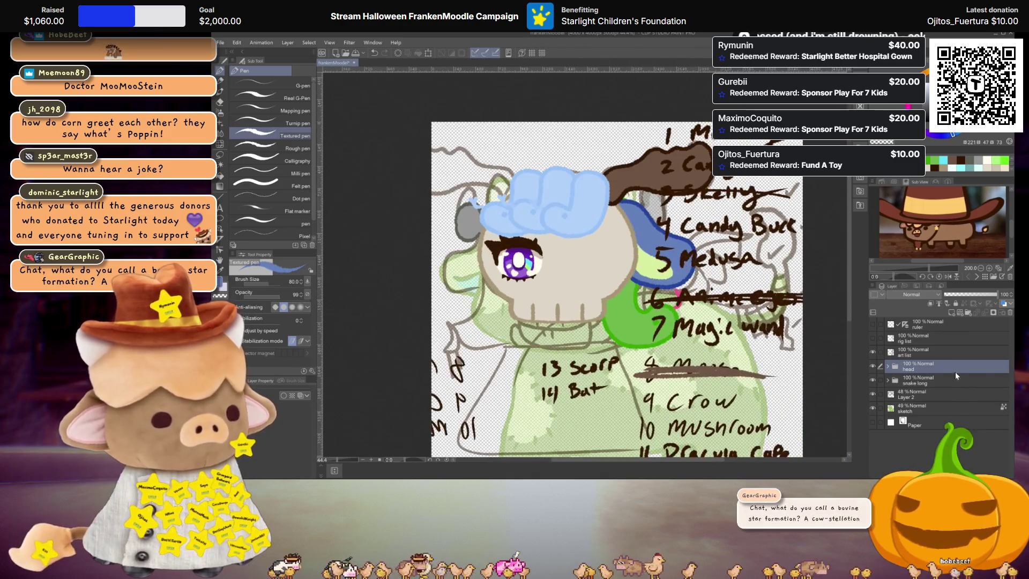
{"action": "left_click", "coordinate": [910, 351]}
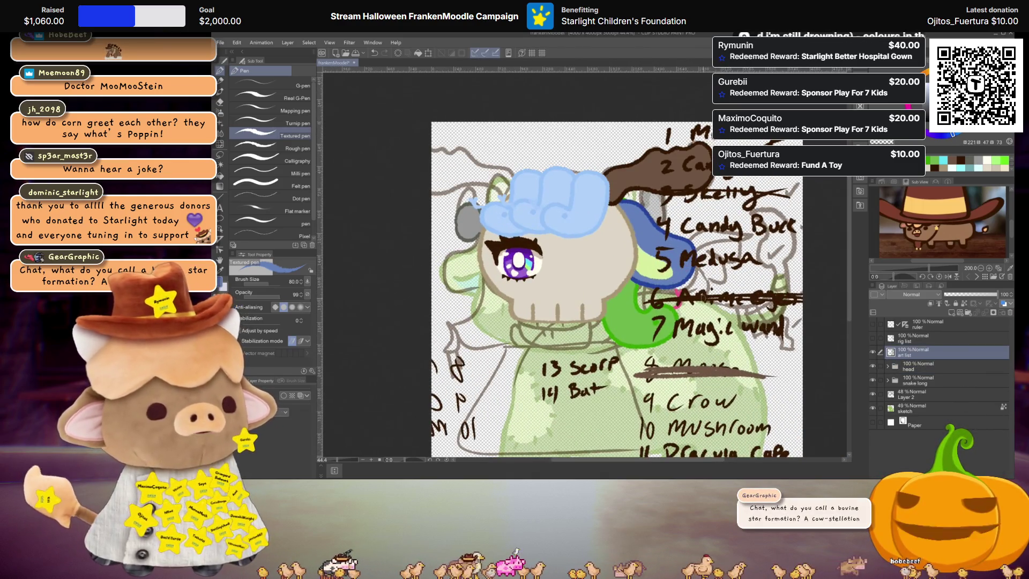
{"action": "left_click_drag", "start_coordinate": [763, 260], "coordinate": [638, 263]}
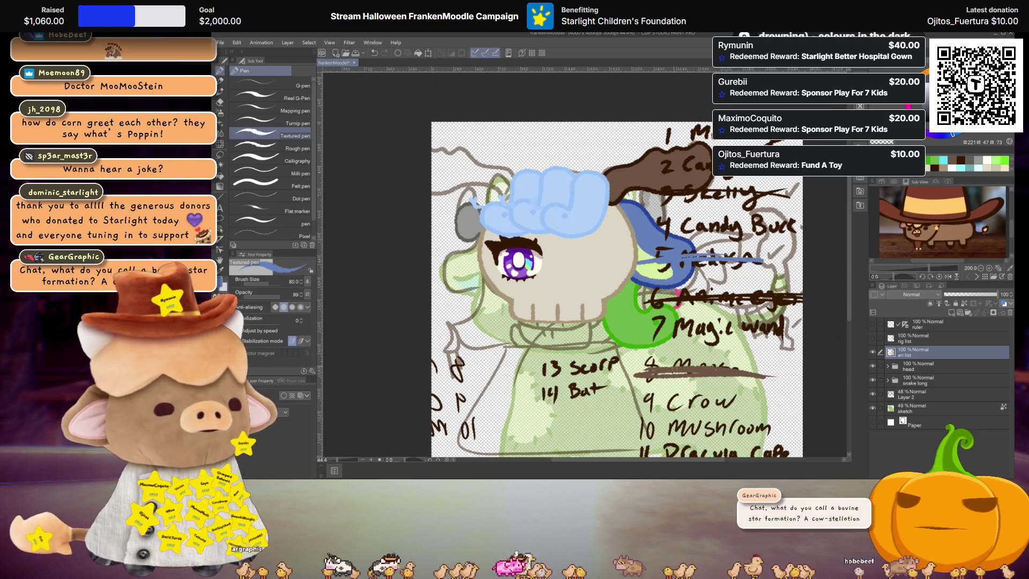
{"action": "key", "text": "ctrl+z"}
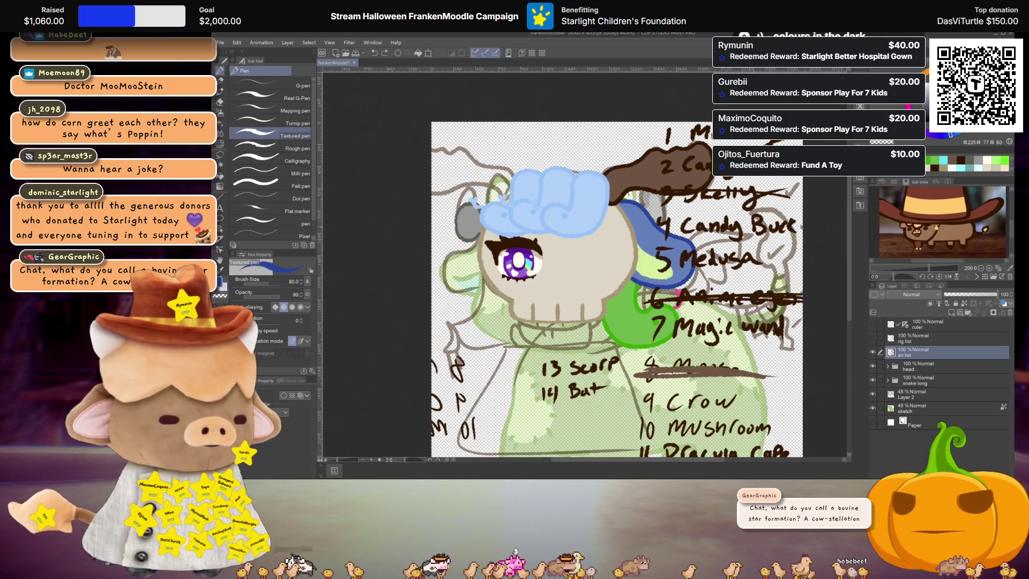
{"action": "left_click_drag", "start_coordinate": [650, 264], "coordinate": [783, 261]}
{"action": "key", "text": "ctrl+z"}
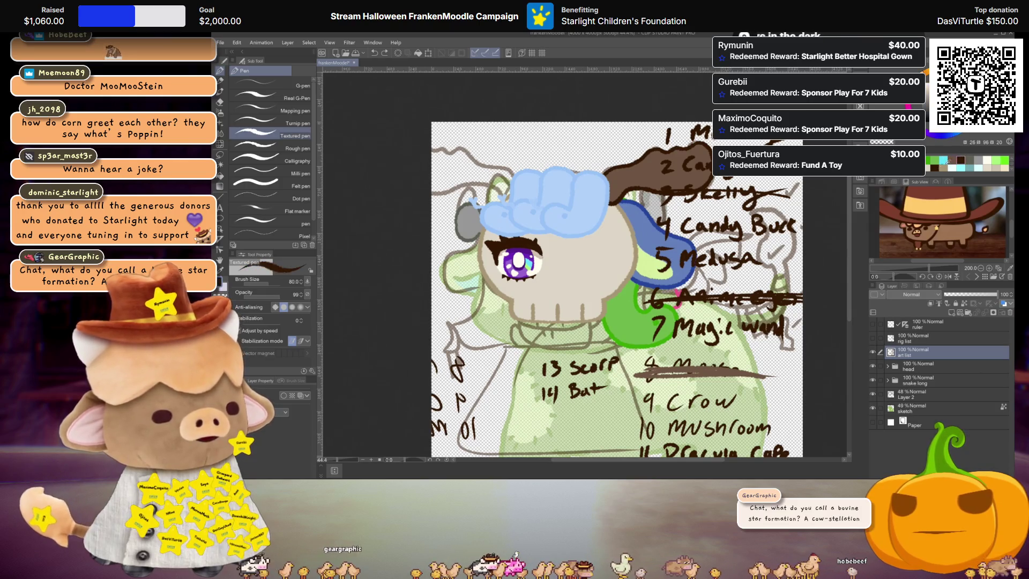
{"action": "left_click_drag", "start_coordinate": [649, 262], "coordinate": [764, 259]}
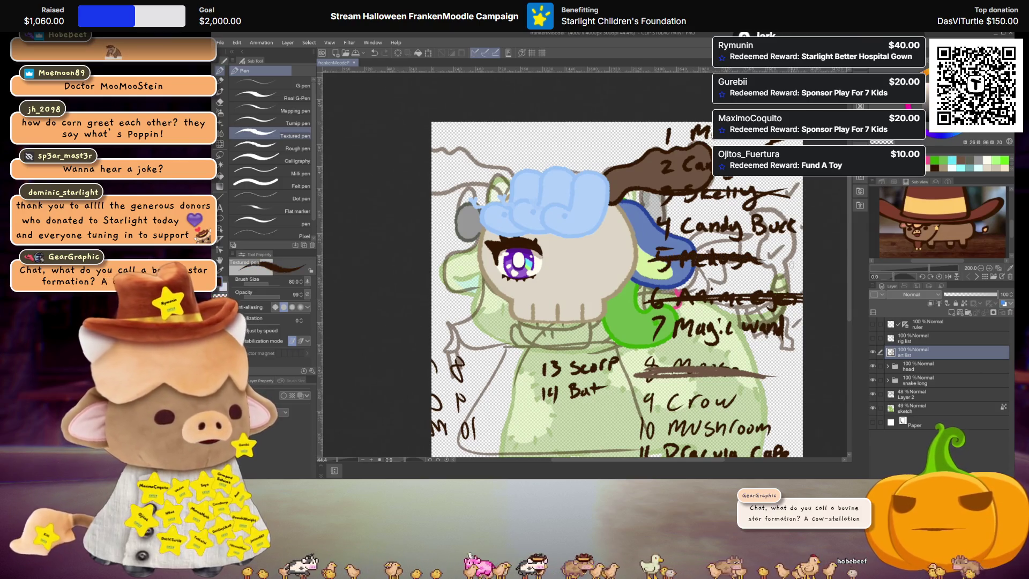
Pan between the list and the drawing, then hide the handwritten bingo list
{"action": "left_click_drag", "start_coordinate": [789, 412], "coordinate": [766, 366]}
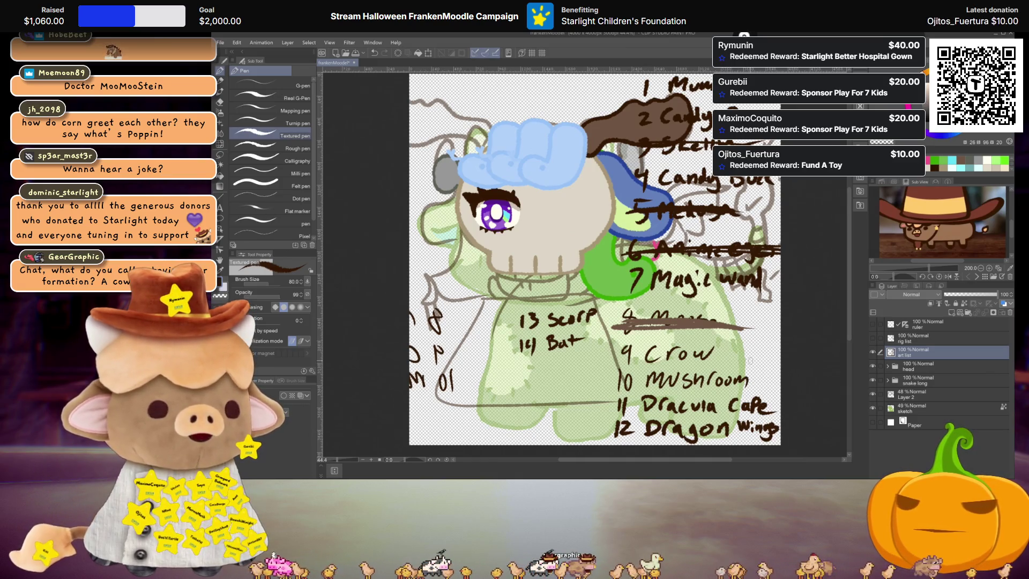
{"action": "left_click_drag", "start_coordinate": [734, 292], "coordinate": [736, 332]}
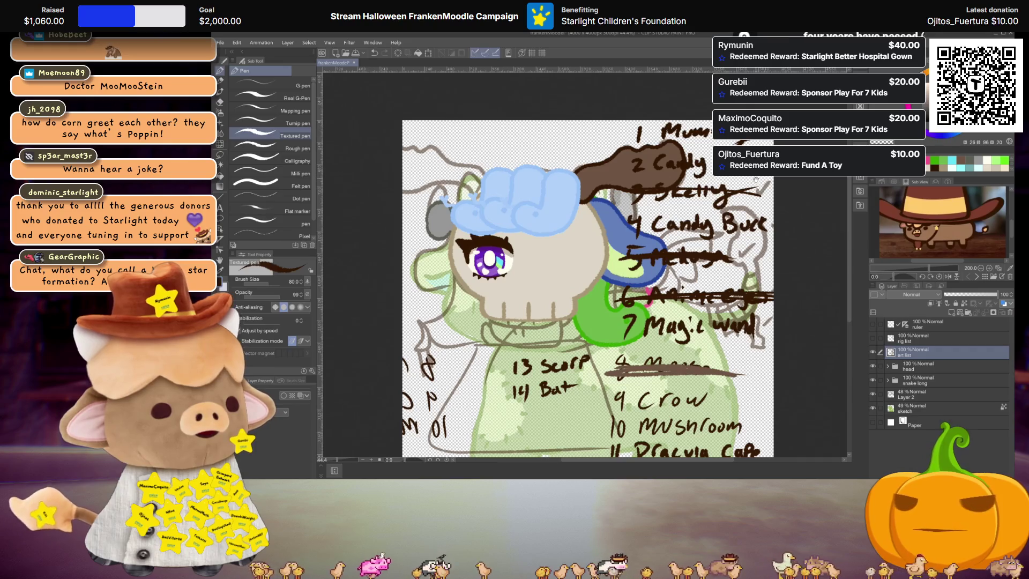
{"action": "left_click_drag", "start_coordinate": [720, 367], "coordinate": [743, 242]}
{"action": "left_click_drag", "start_coordinate": [702, 366], "coordinate": [719, 324]}
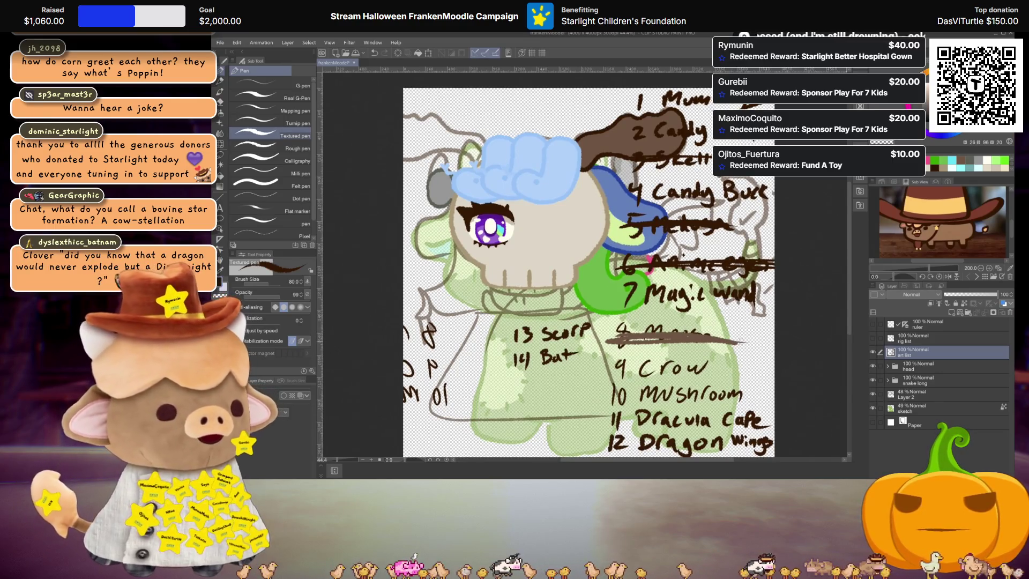
{"action": "left_click", "coordinate": [873, 353]}
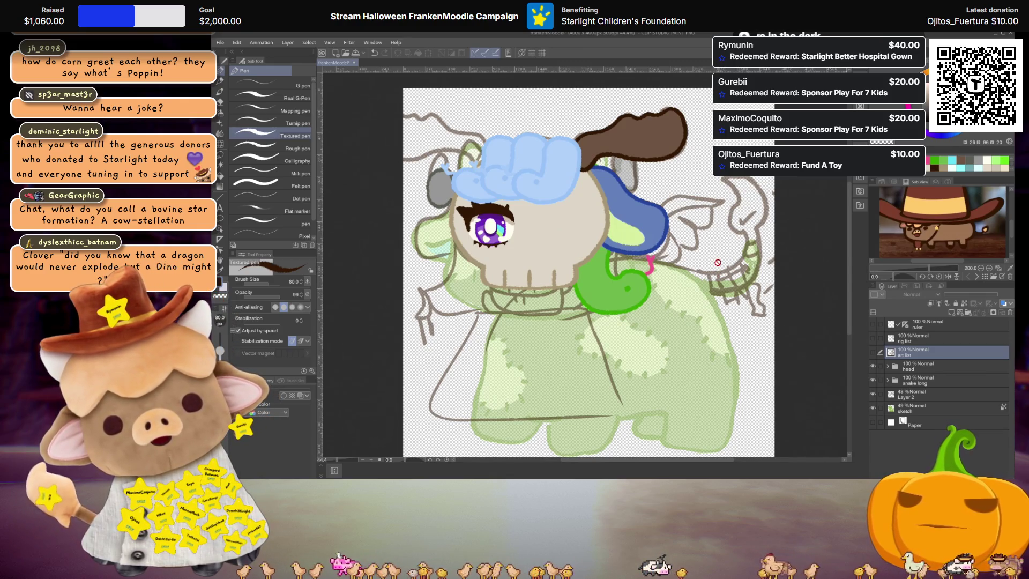
Hide the brown rough sketch layer, keep the green sketch visible, and select the head folder
{"action": "scroll", "coordinate": [717, 265], "scroll_direction": "down", "scroll_amount": 2}
{"action": "scroll", "coordinate": [717, 262], "scroll_direction": "up", "scroll_amount": 1}
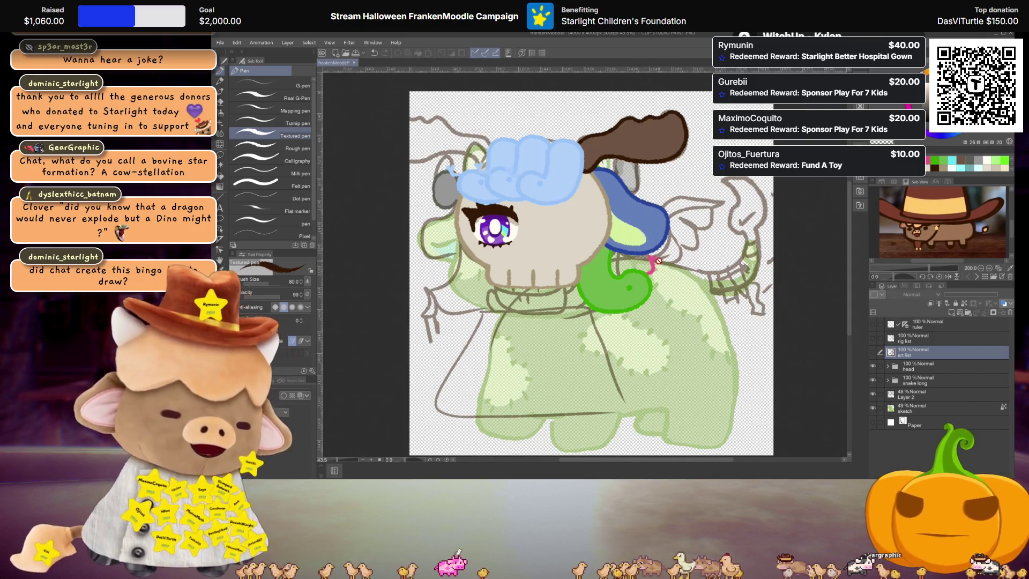
{"action": "scroll", "coordinate": [655, 302], "scroll_direction": "up", "scroll_amount": 2}
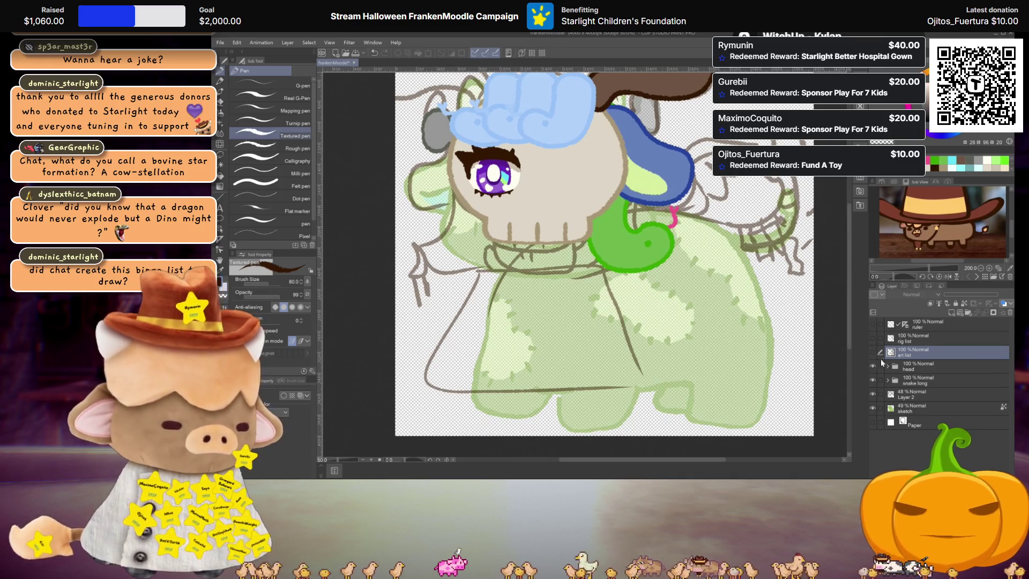
{"action": "left_click", "coordinate": [873, 394]}
{"action": "scroll", "coordinate": [689, 274], "scroll_direction": "down", "scroll_amount": 2}
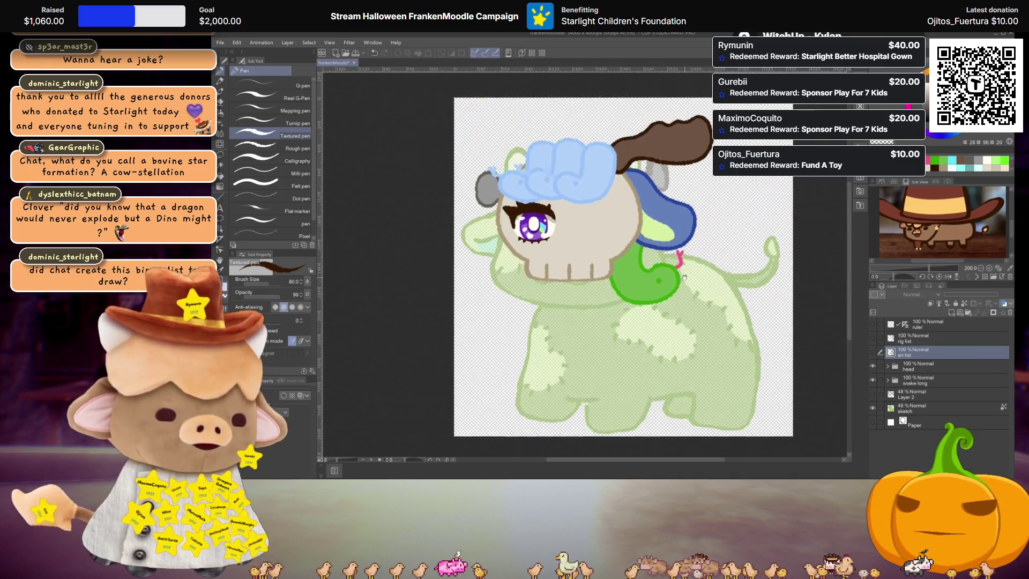
{"action": "left_click", "coordinate": [872, 407]}
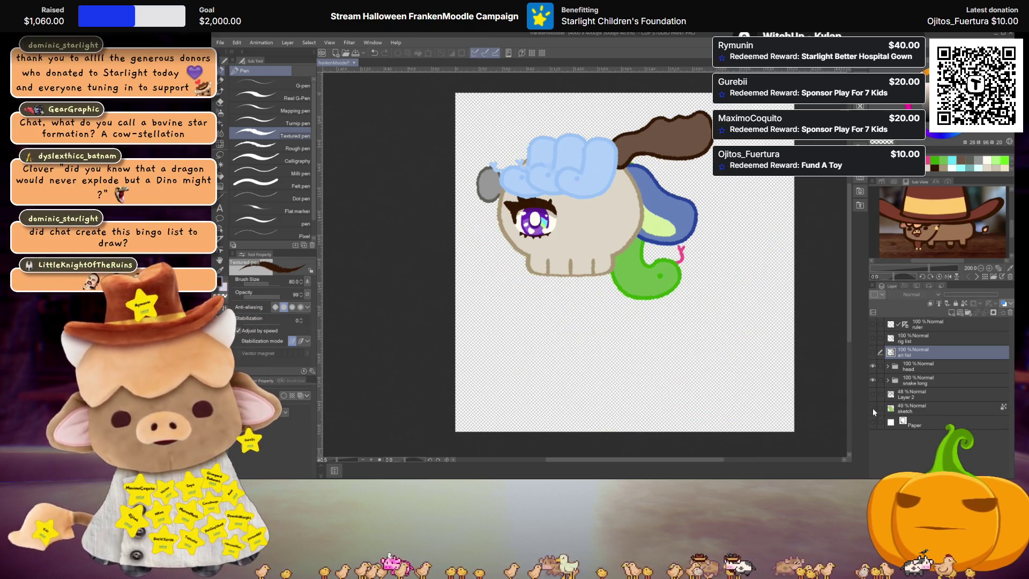
{"action": "left_click", "coordinate": [872, 408]}
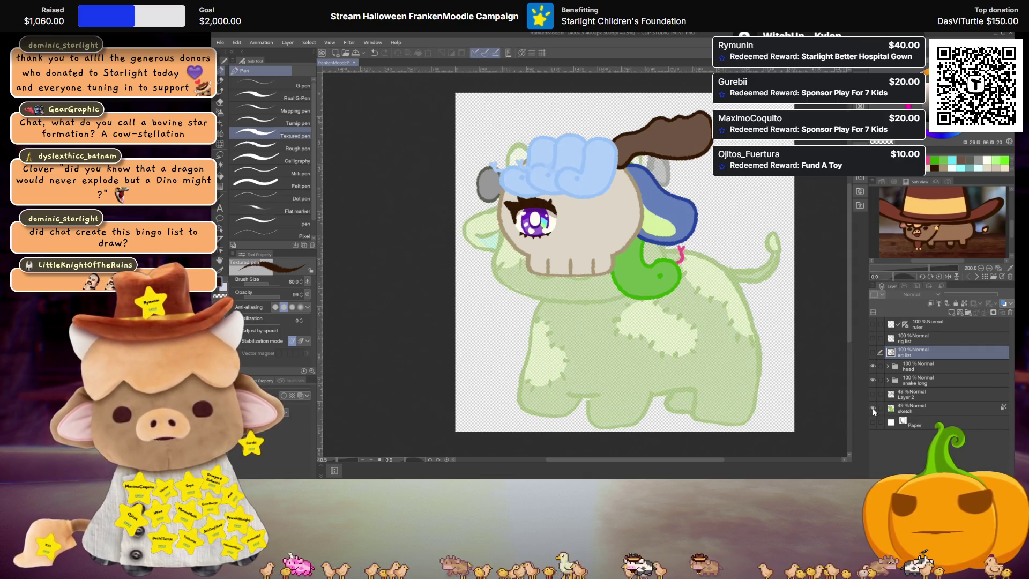
{"action": "scroll", "coordinate": [758, 336], "scroll_direction": "up", "scroll_amount": 2}
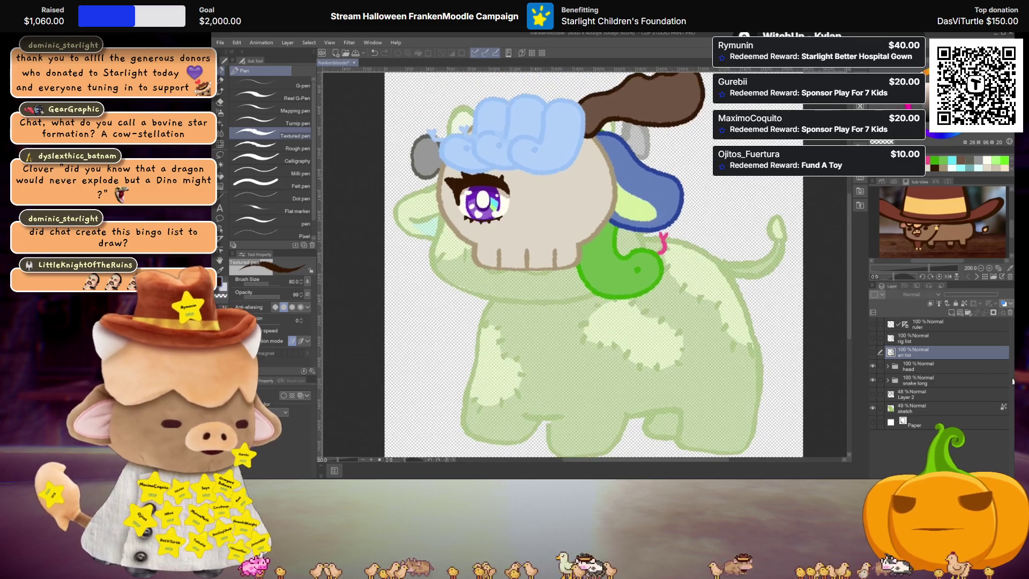
{"action": "left_click", "coordinate": [920, 366]}
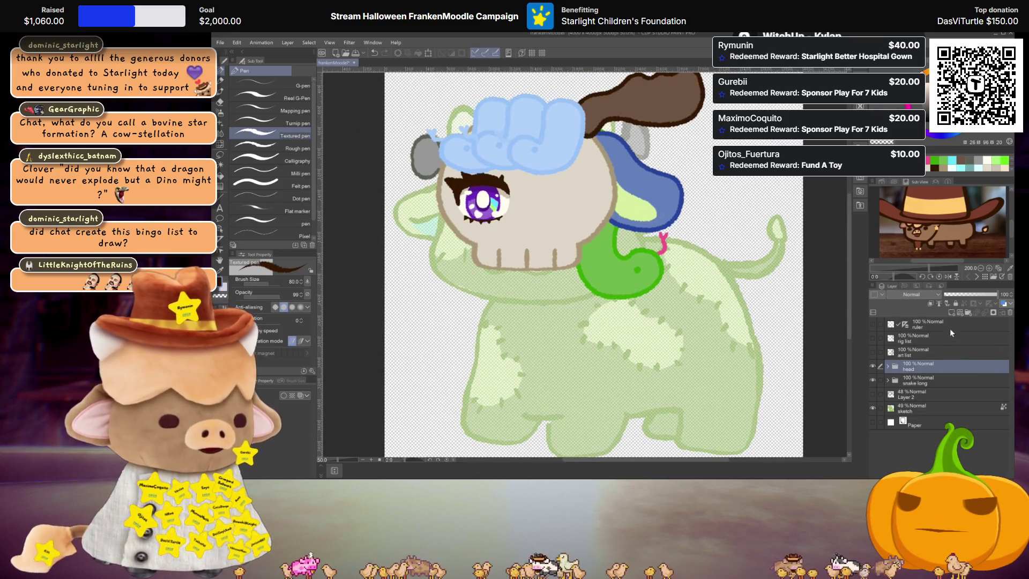
Add an empty Layer 1 above the head folder and frame the body
{"action": "left_click", "coordinate": [951, 313]}
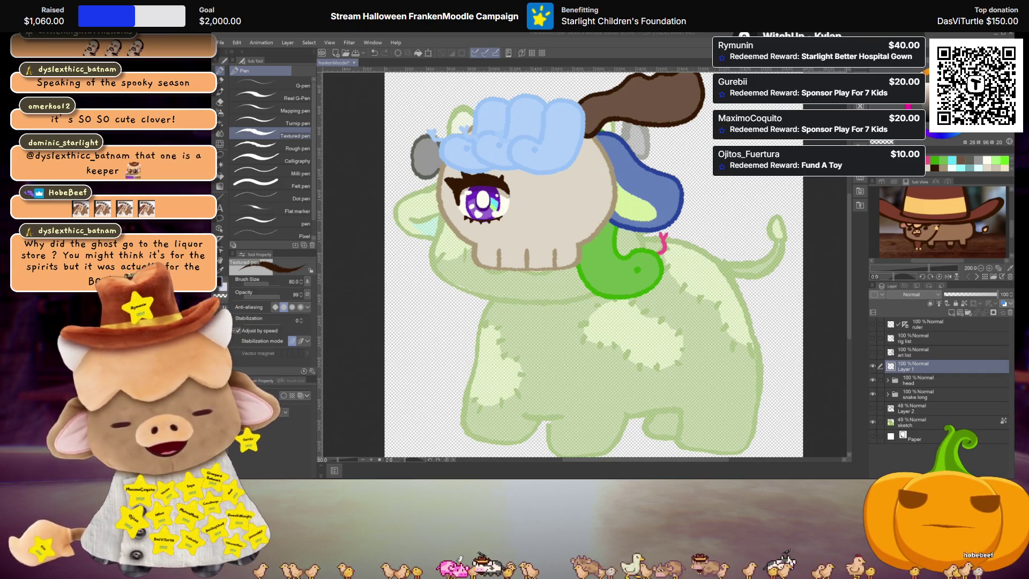
{"action": "scroll", "coordinate": [658, 291], "scroll_direction": "up", "scroll_amount": 1}
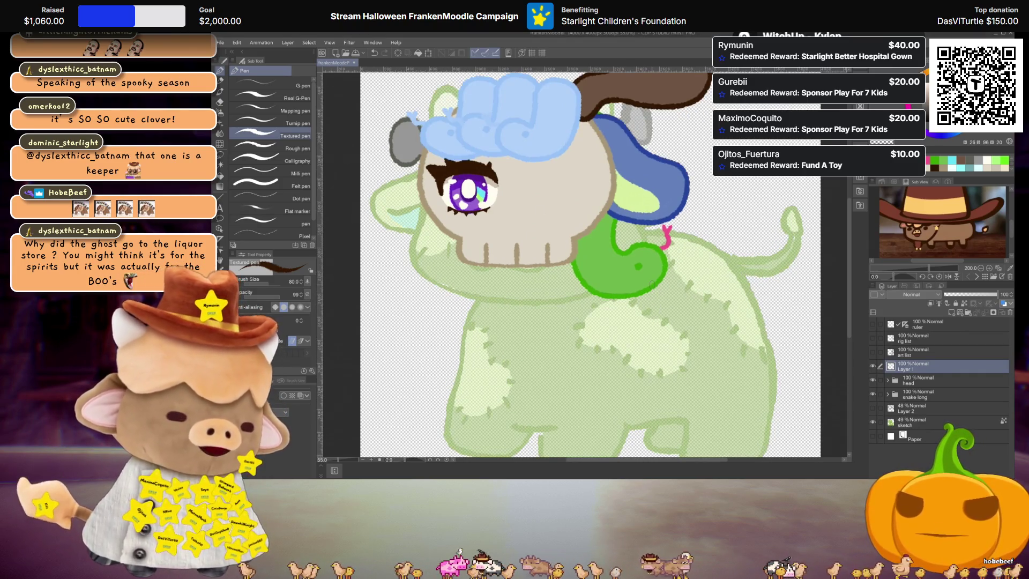
{"action": "left_click_drag", "start_coordinate": [659, 291], "coordinate": [648, 274]}
{"action": "scroll", "coordinate": [461, 215], "scroll_direction": "down", "scroll_amount": 1}
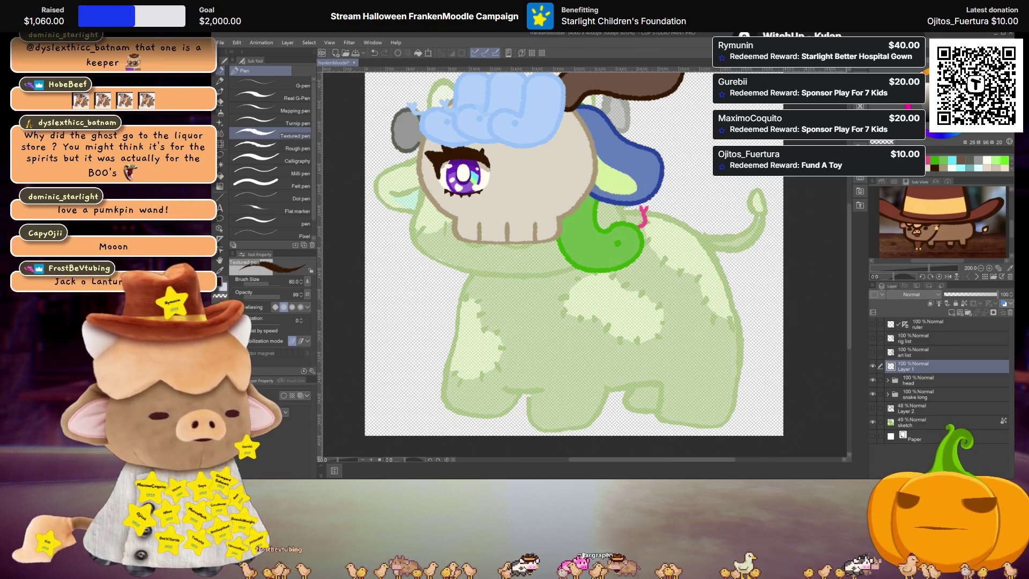
{"action": "scroll", "coordinate": [685, 221], "scroll_direction": "down", "scroll_amount": 2}
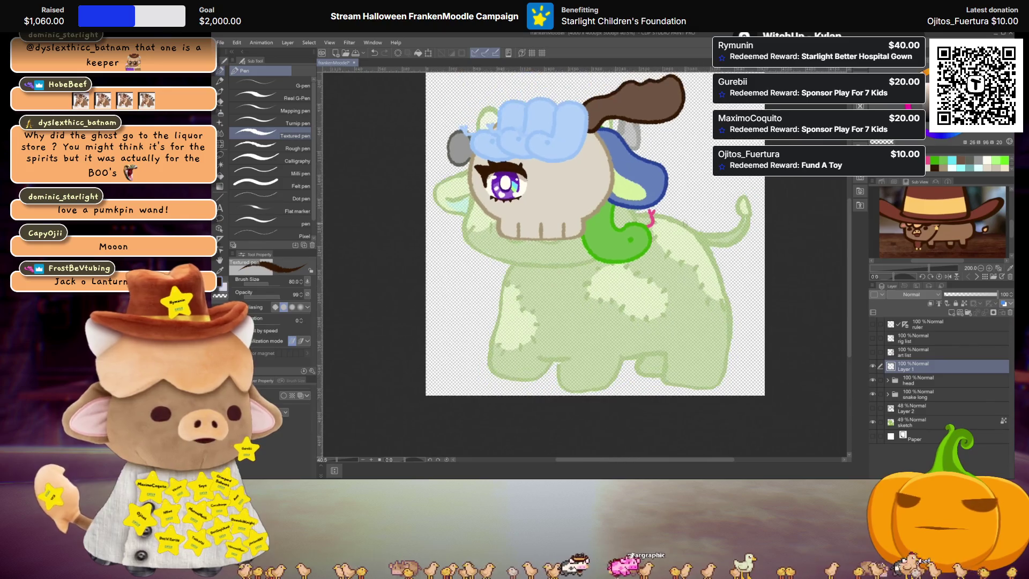
{"action": "scroll", "coordinate": [678, 230], "scroll_direction": "up", "scroll_amount": 2}
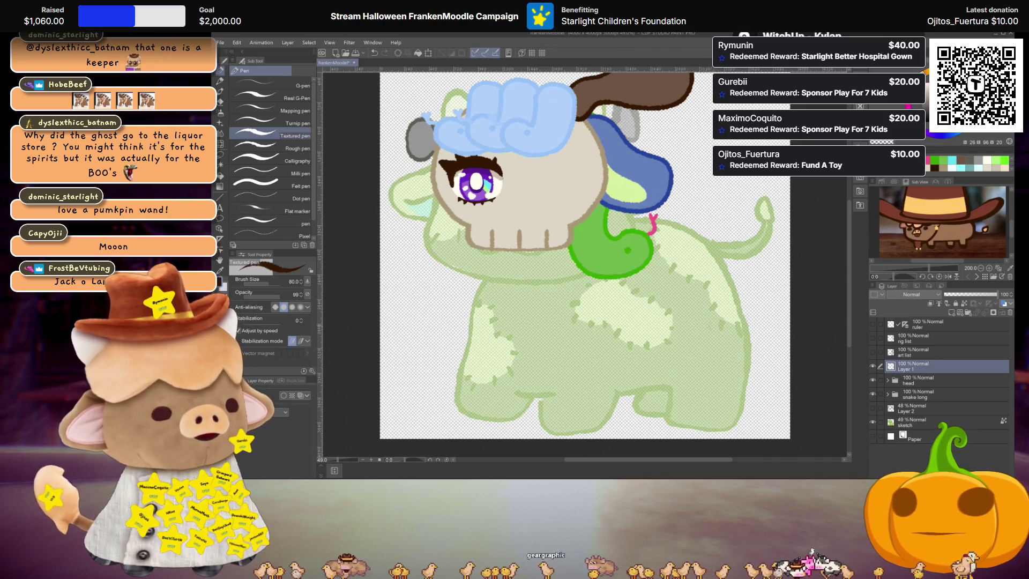
{"action": "scroll", "coordinate": [582, 445], "scroll_direction": "up", "scroll_amount": 2}
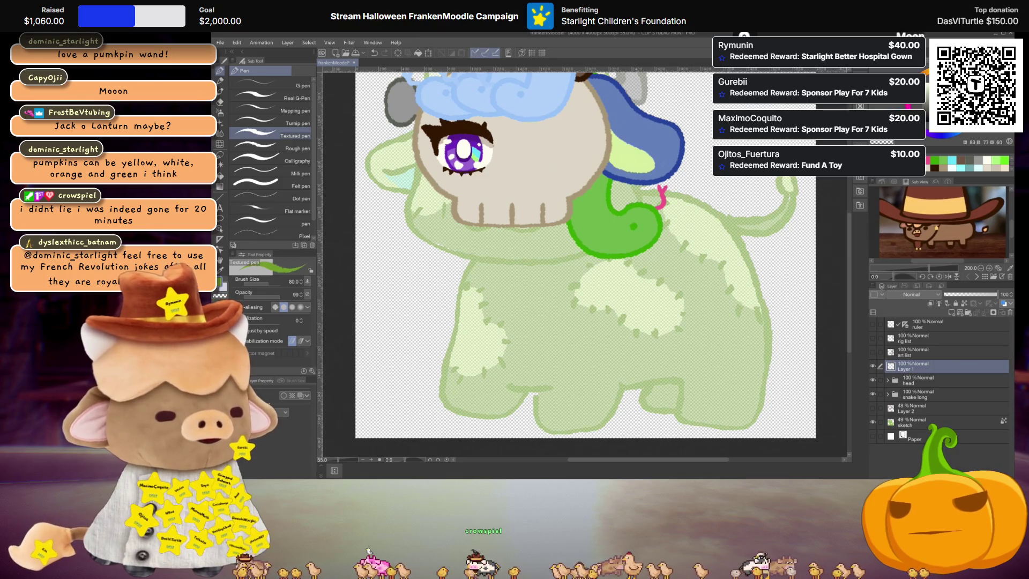
{"action": "left_click_drag", "start_coordinate": [631, 219], "coordinate": [641, 282]}
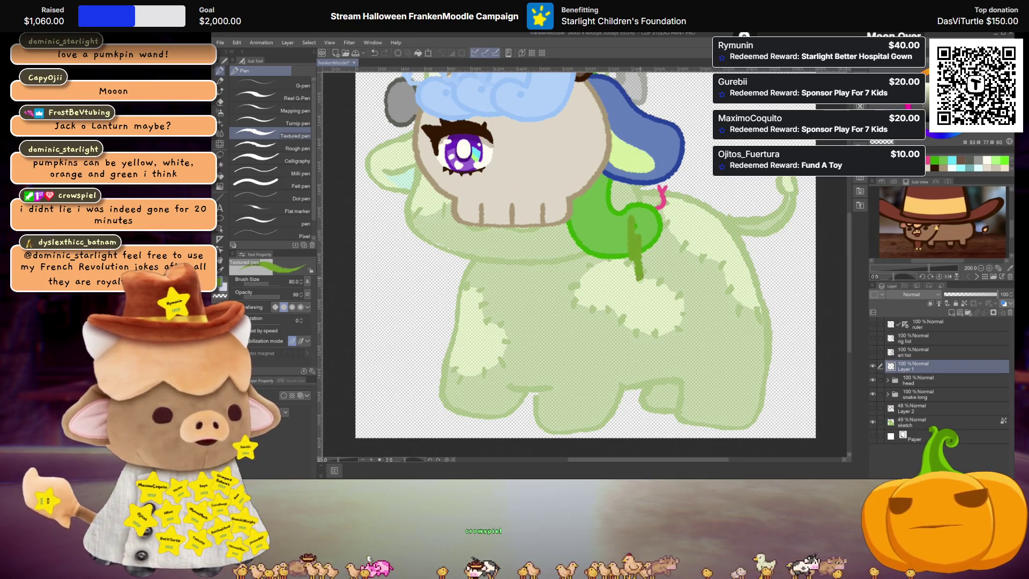
{"action": "key", "text": "ctrl+z"}
{"action": "left_click_drag", "start_coordinate": [555, 303], "coordinate": [651, 307]}
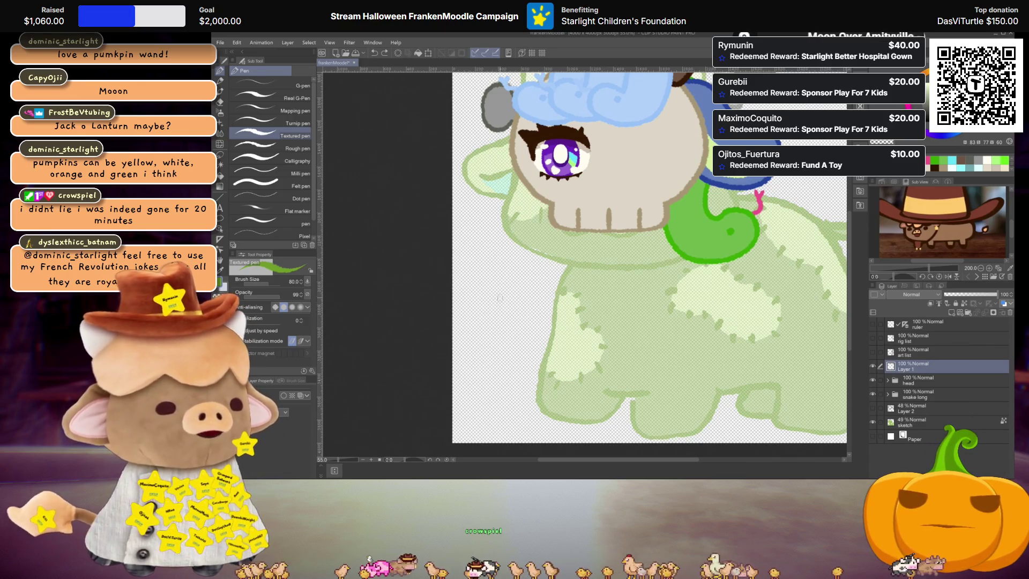
Draw a closed, mirrored green rounded outline down the body and fill it solid green
{"action": "left_click_drag", "start_coordinate": [498, 296], "coordinate": [495, 365]}
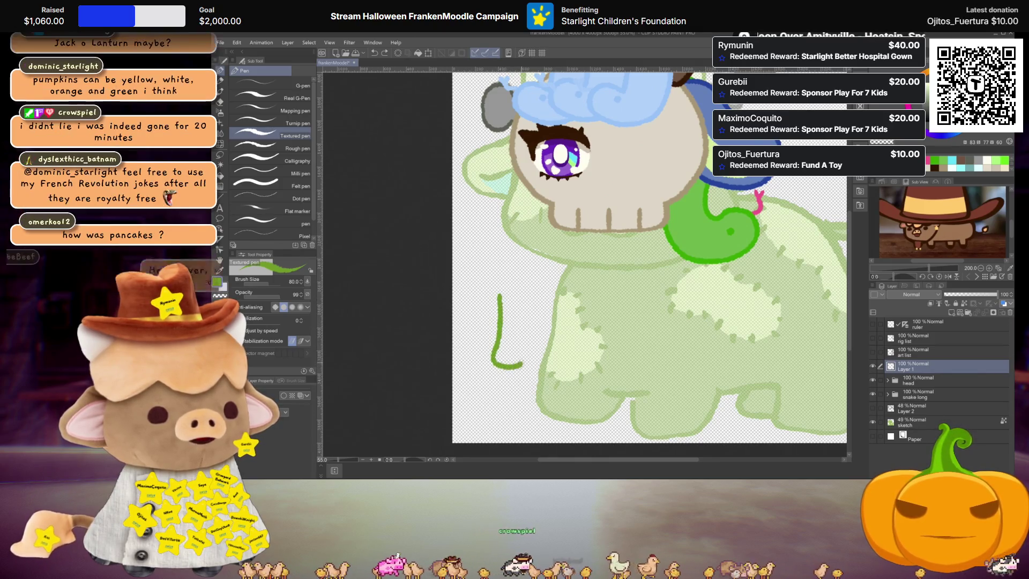
{"action": "key", "text": "ctrl+z"}
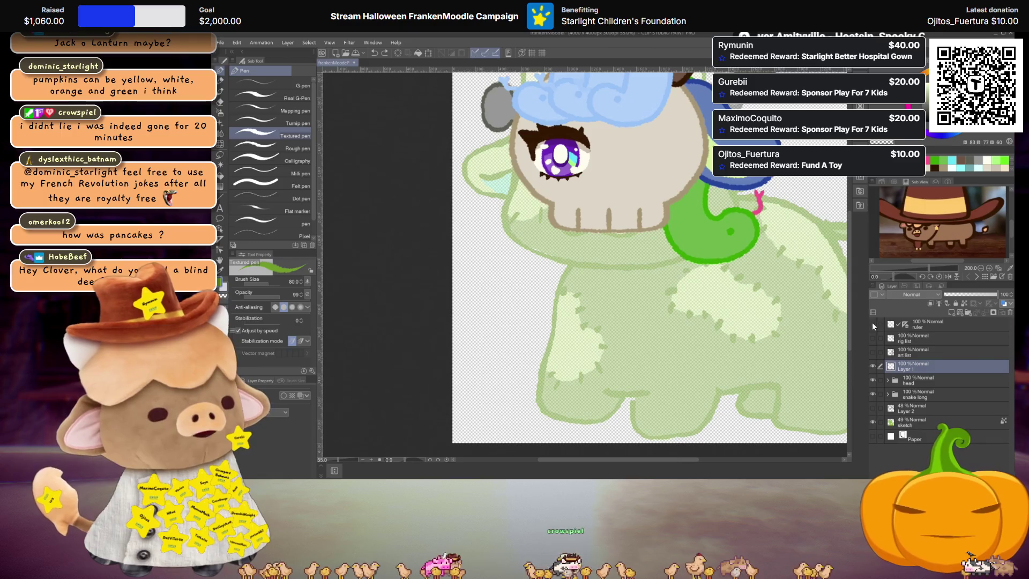
{"action": "mouse_move", "coordinate": [596, 291]}
{"action": "left_mouse_down"}
{"action": "mouse_move", "coordinate": [590, 375]}
{"action": "mouse_move", "coordinate": [605, 382]}
{"action": "left_mouse_up"}
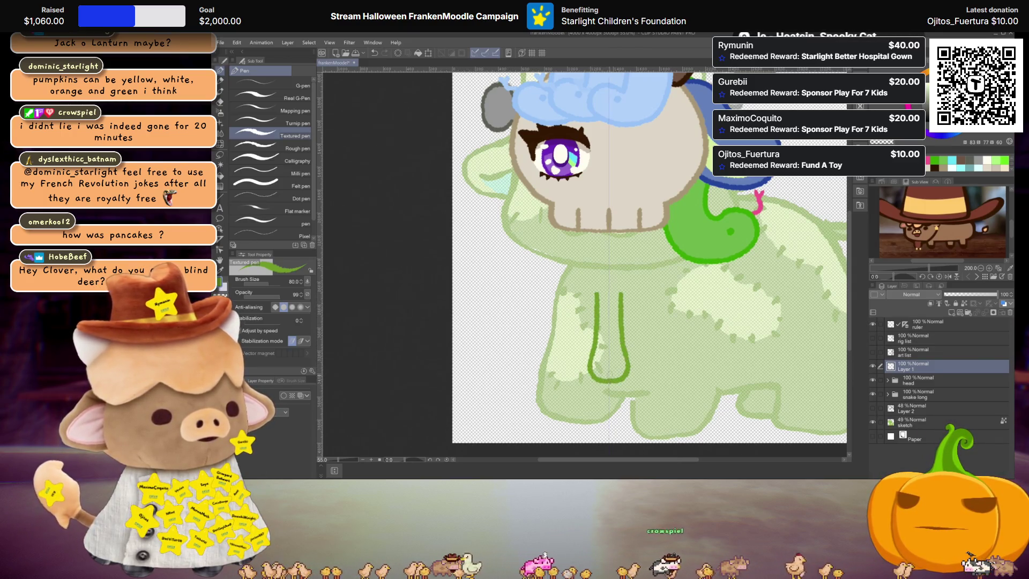
{"action": "mouse_move", "coordinate": [594, 296]}
{"action": "left_mouse_down"}
{"action": "mouse_move", "coordinate": [596, 262]}
{"action": "mouse_move", "coordinate": [607, 257]}
{"action": "left_mouse_up"}
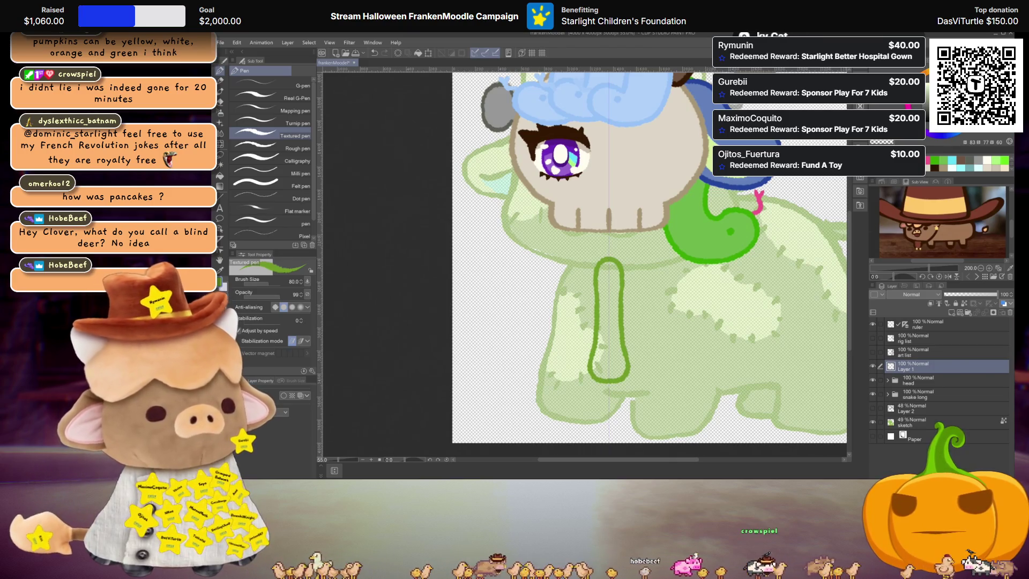
{"action": "key", "text": "g"}
{"action": "left_click", "coordinate": [609, 321]}
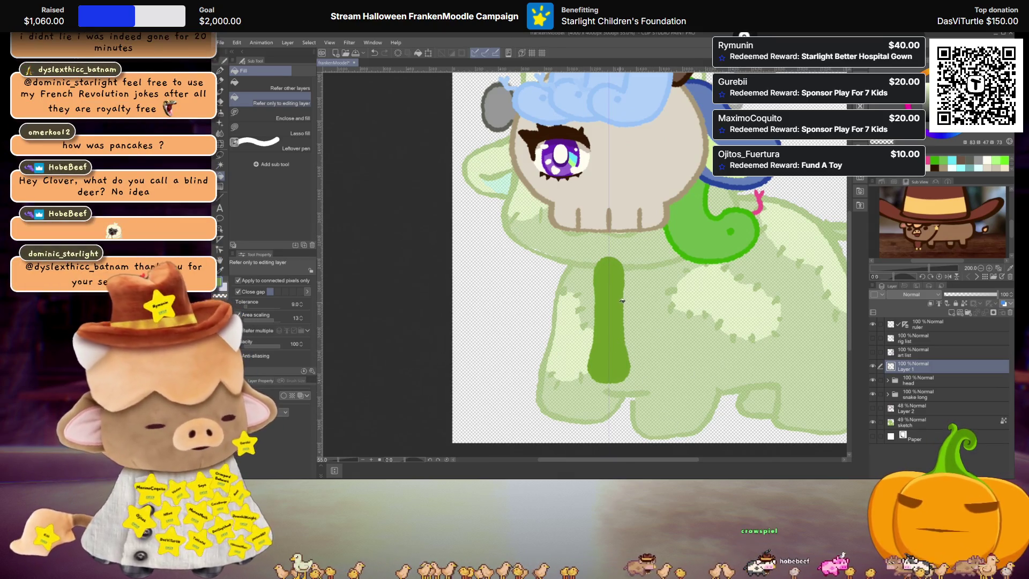
Try lighter and darker green highlight strokes down the shape, then undo them
{"action": "key", "text": "p"}
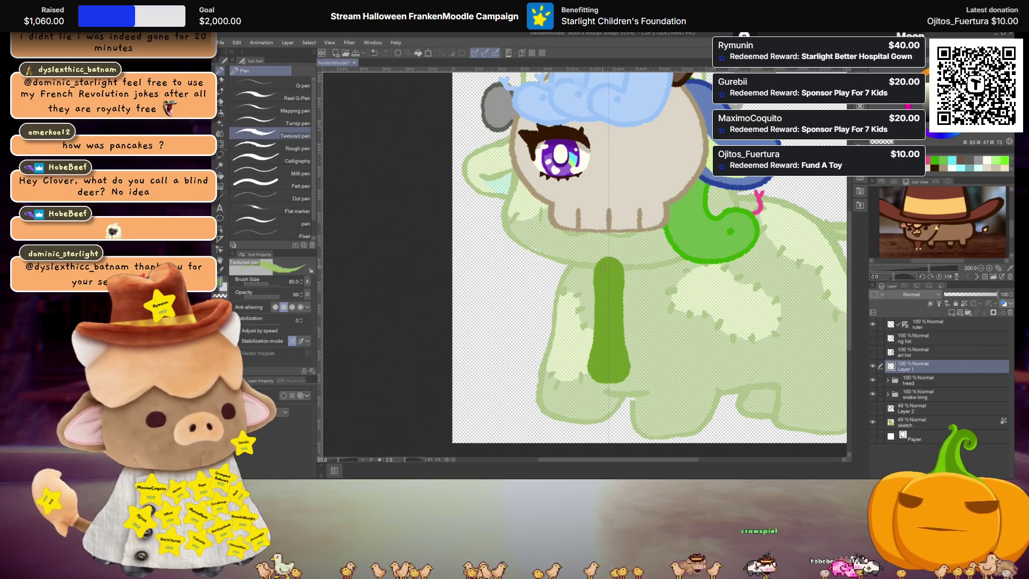
{"action": "left_click_drag", "start_coordinate": [609, 265], "coordinate": [609, 379]}
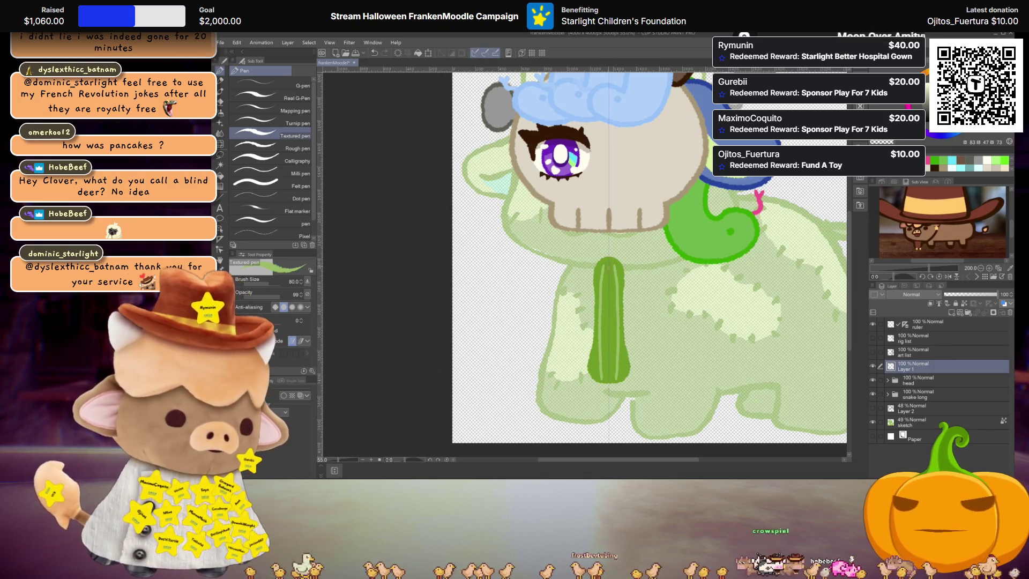
{"action": "left_click_drag", "start_coordinate": [609, 265], "coordinate": [609, 355]}
{"action": "left_click_drag", "start_coordinate": [609, 265], "coordinate": [608, 321]}
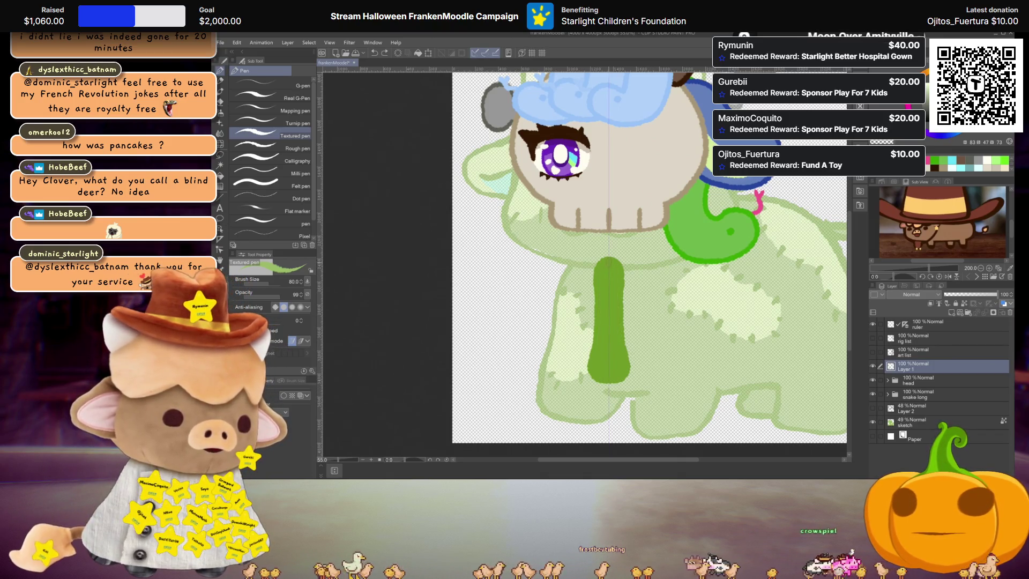
{"action": "left_click_drag", "start_coordinate": [609, 265], "coordinate": [608, 367]}
{"action": "key", "text": "ctrl+z"}
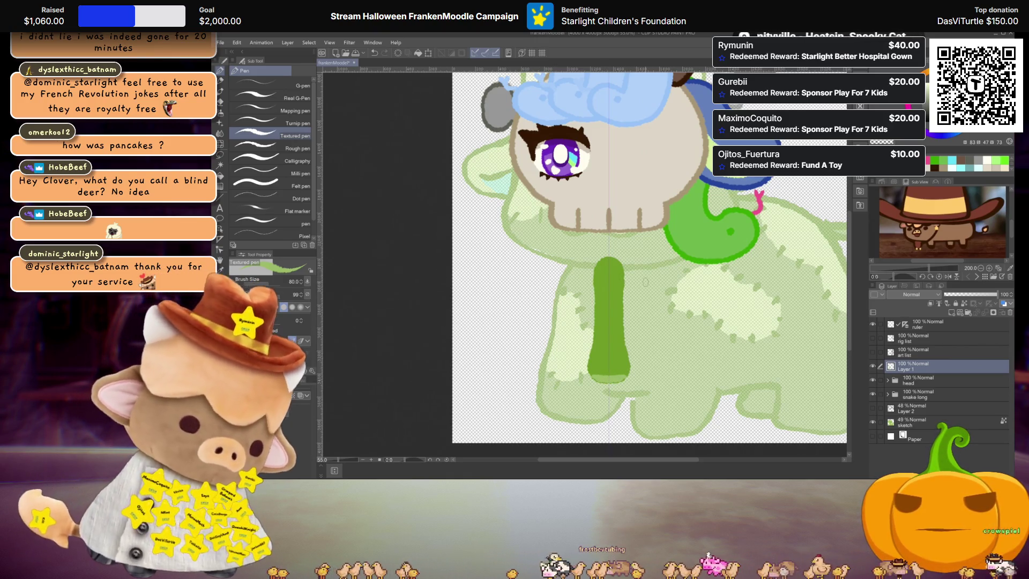
{"action": "key", "text": "ctrl+z"}
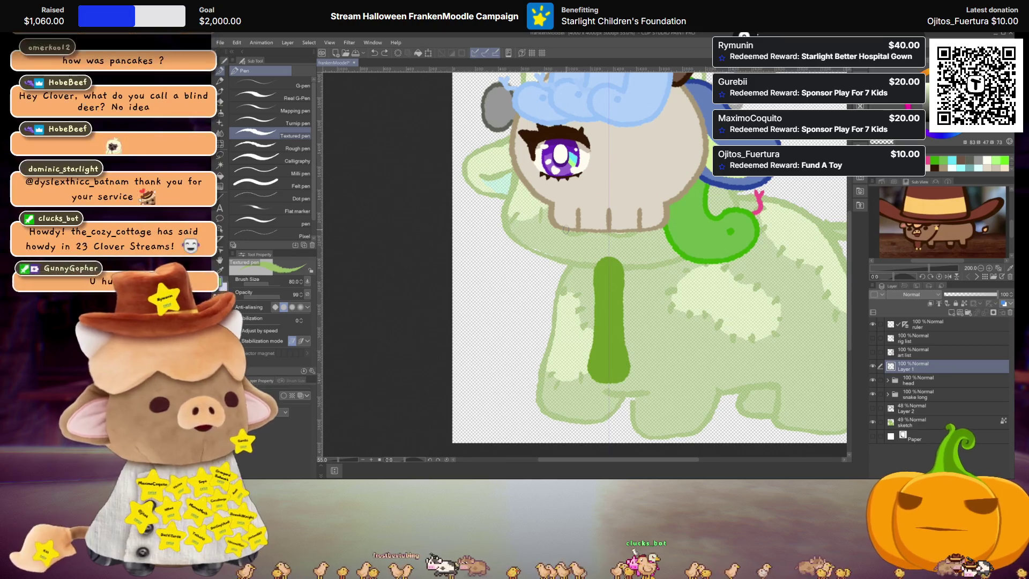
{"action": "scroll", "coordinate": [570, 303], "scroll_direction": "up", "scroll_amount": 1}
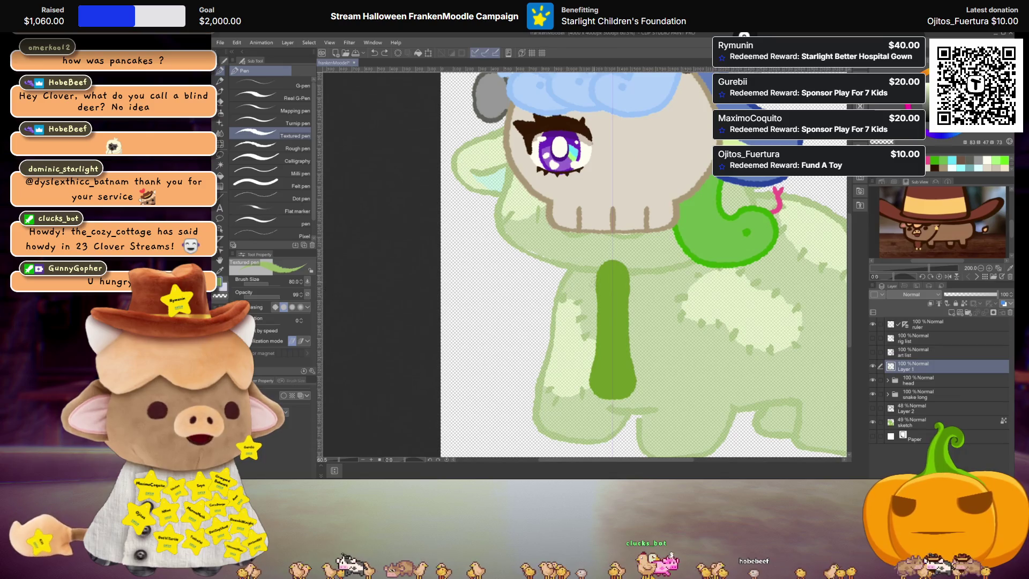
On a new layer, draw a ribbed orange pumpkin outline below the eye and duplicate it
{"action": "left_click", "coordinate": [953, 314]}
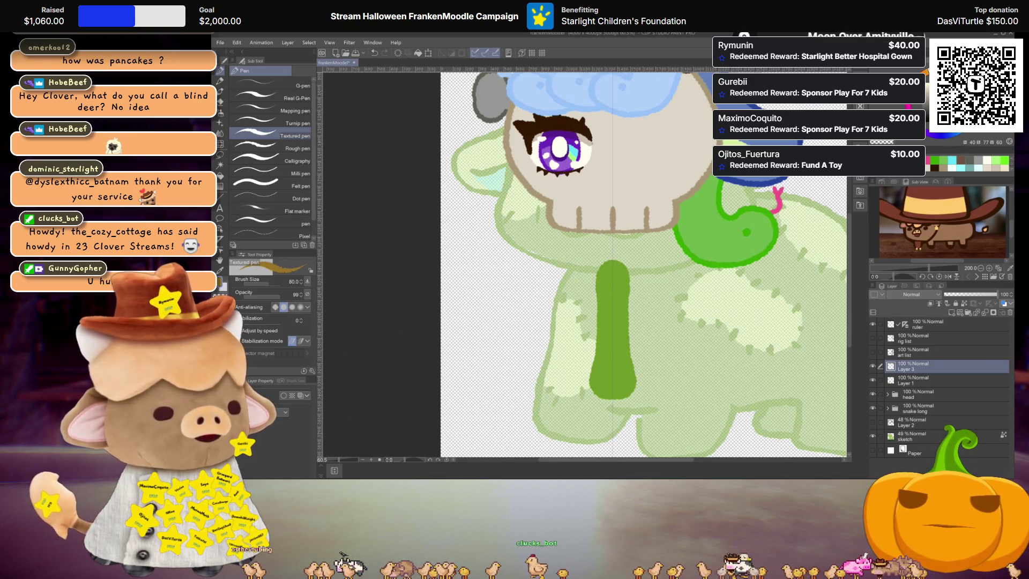
{"action": "left_click", "coordinate": [909, 107]}
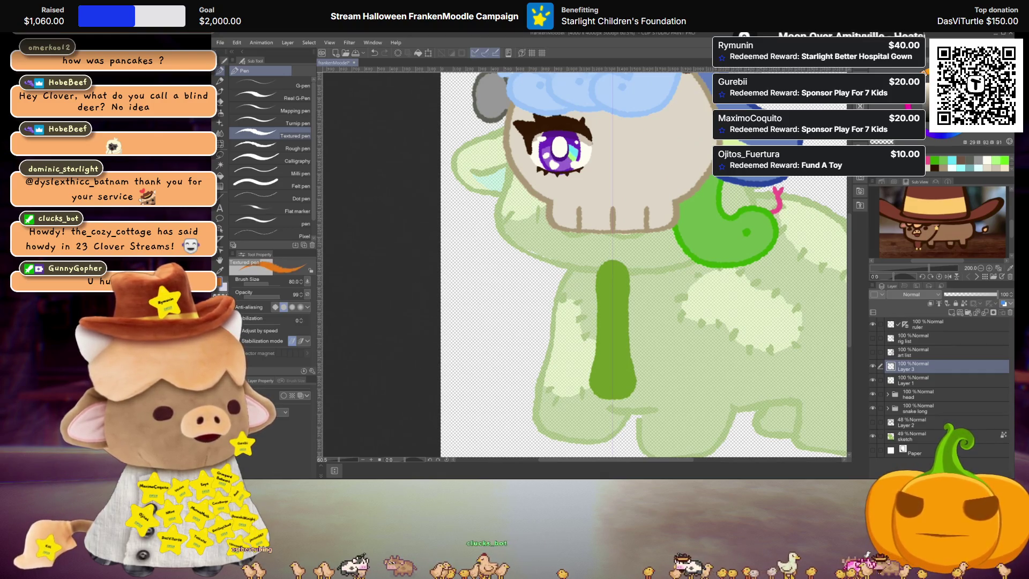
{"action": "scroll", "coordinate": [658, 274], "scroll_direction": "up", "scroll_amount": 1}
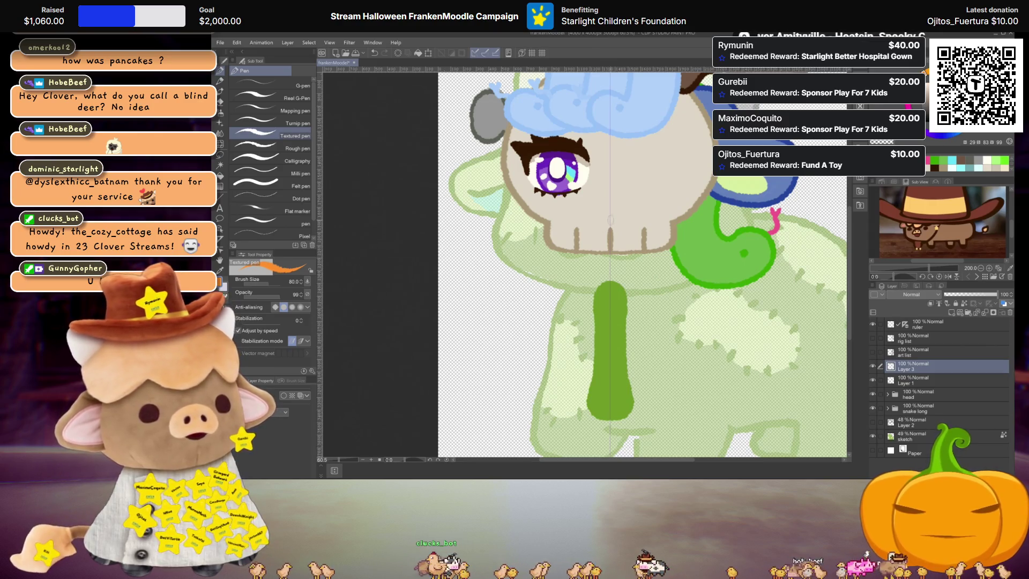
{"action": "mouse_move", "coordinate": [609, 284]}
{"action": "left_mouse_down"}
{"action": "mouse_move", "coordinate": [636, 236]}
{"action": "mouse_move", "coordinate": [610, 210]}
{"action": "mouse_move", "coordinate": [563, 229]}
{"action": "mouse_move", "coordinate": [569, 276]}
{"action": "mouse_move", "coordinate": [592, 285]}
{"action": "left_mouse_up"}
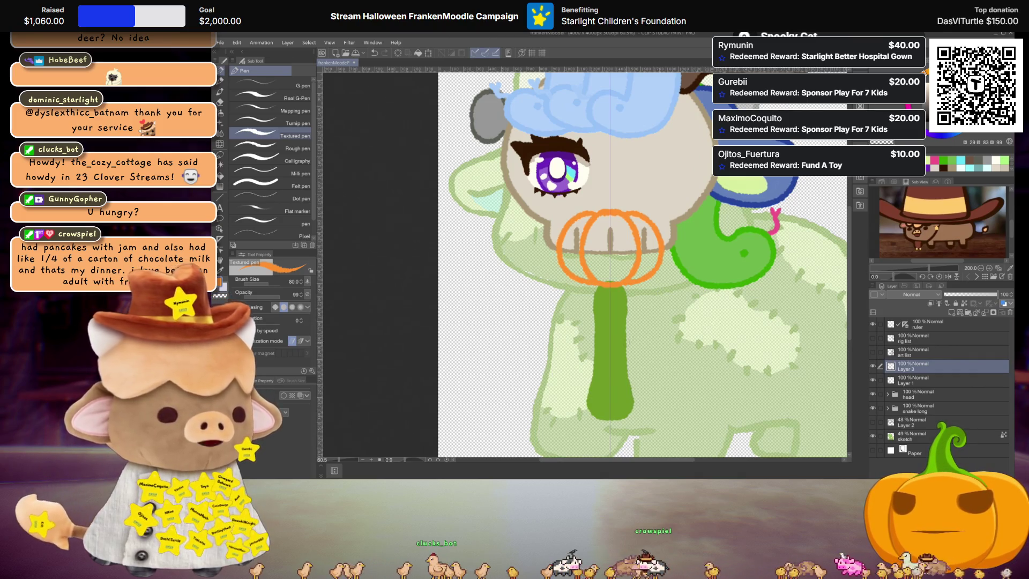
{"action": "key", "text": "ctrl+c"}
{"action": "key", "text": "ctrl+v"}
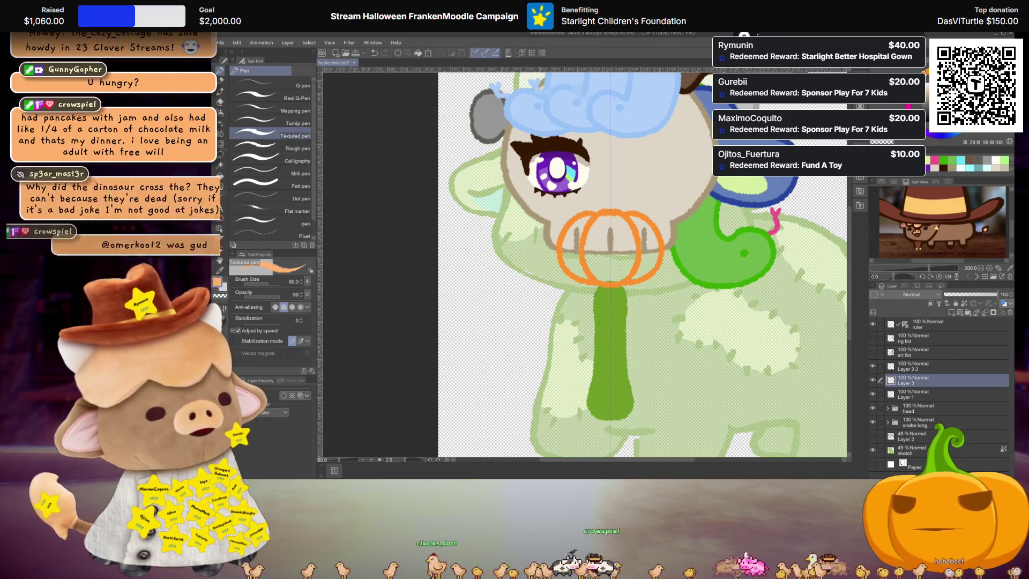
Fill the pumpkin's middle and side sections solid orange
{"action": "key", "text": "g"}
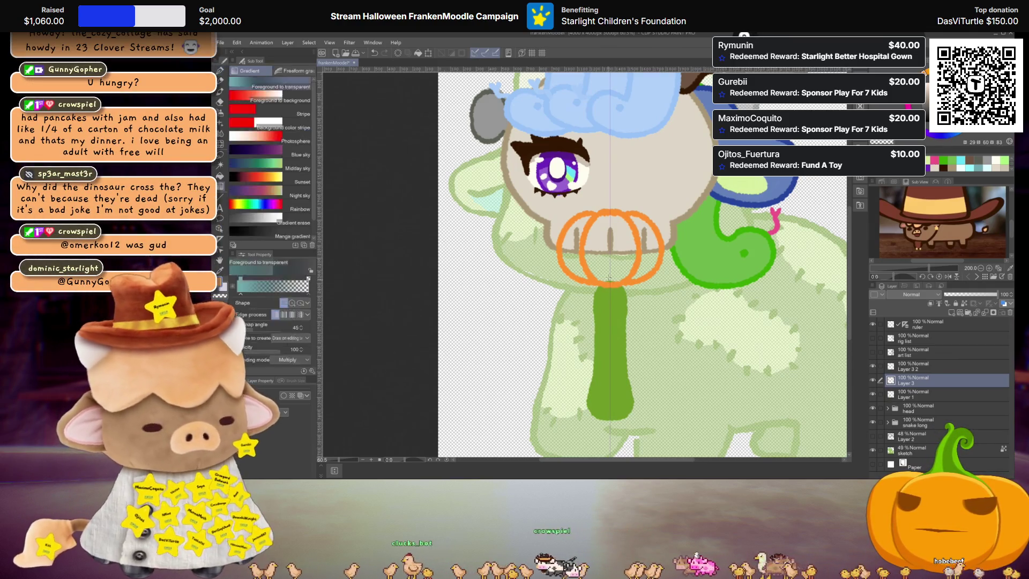
{"action": "left_click", "coordinate": [610, 252]}
{"action": "left_click", "coordinate": [643, 252]}
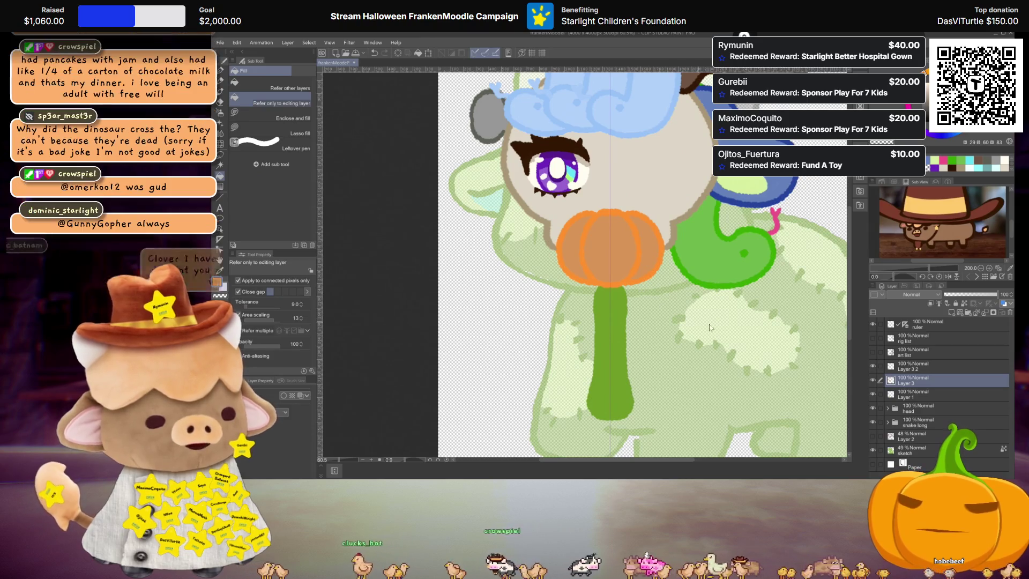
{"action": "key", "text": "ctrl+z"}
{"action": "key", "text": "ctrl+z"}
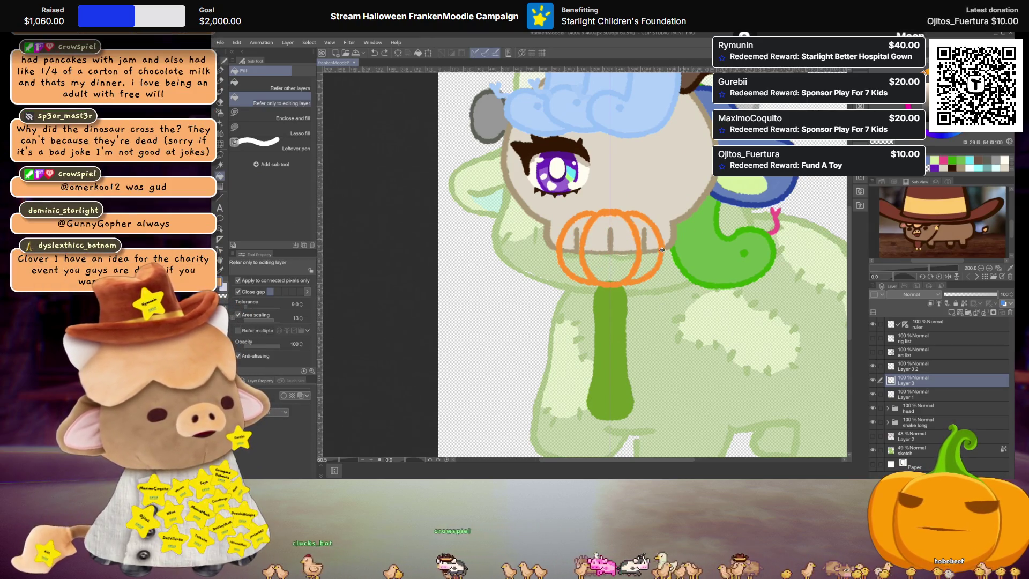
{"action": "key", "text": "ctrl+y"}
{"action": "key", "text": "ctrl+y"}
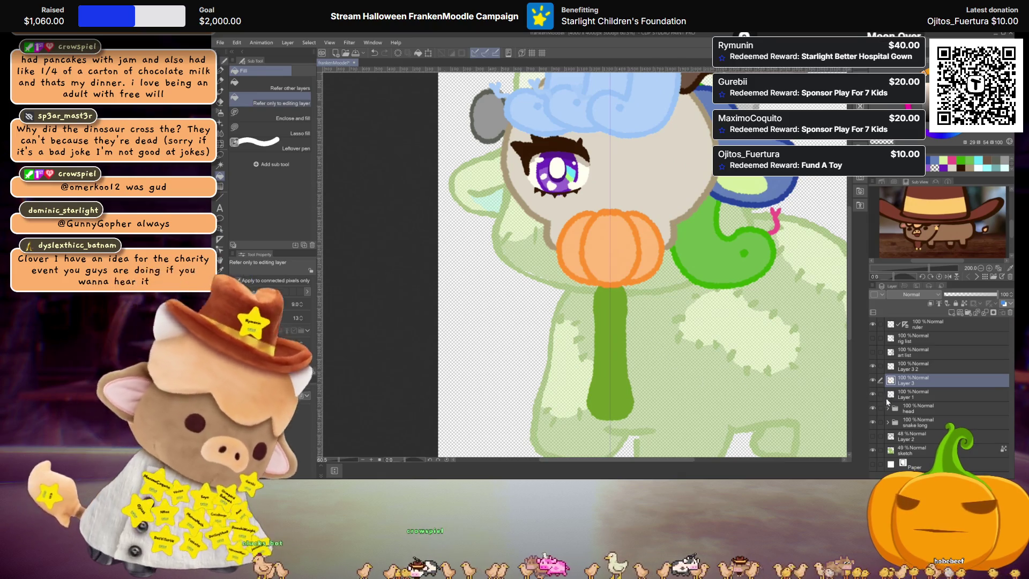
Enable Layer Color on the Layer 3 2 copy and open its colour settings
{"action": "left_click", "coordinate": [919, 369]}
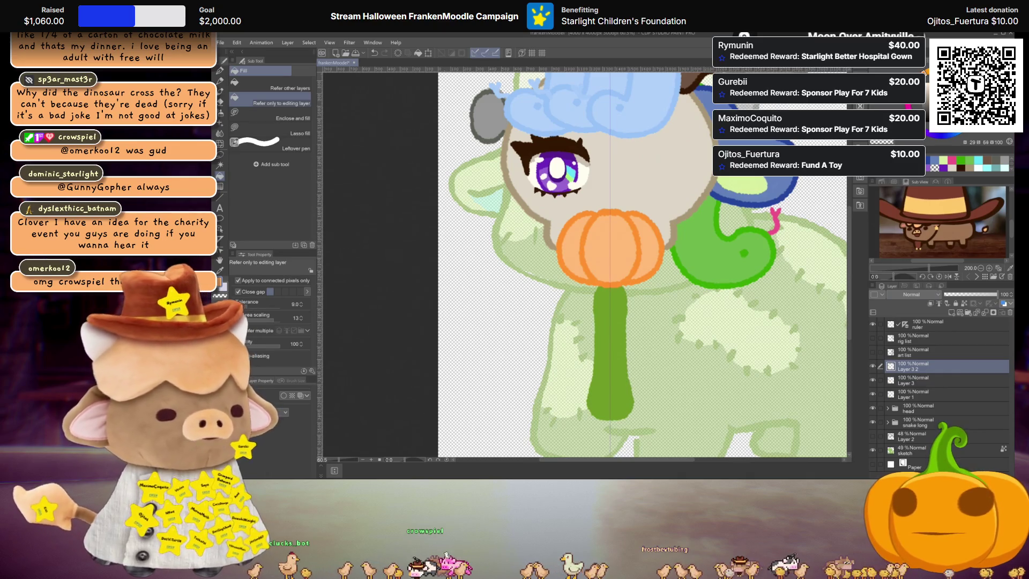
{"action": "key", "text": "alt+bracketleft"}
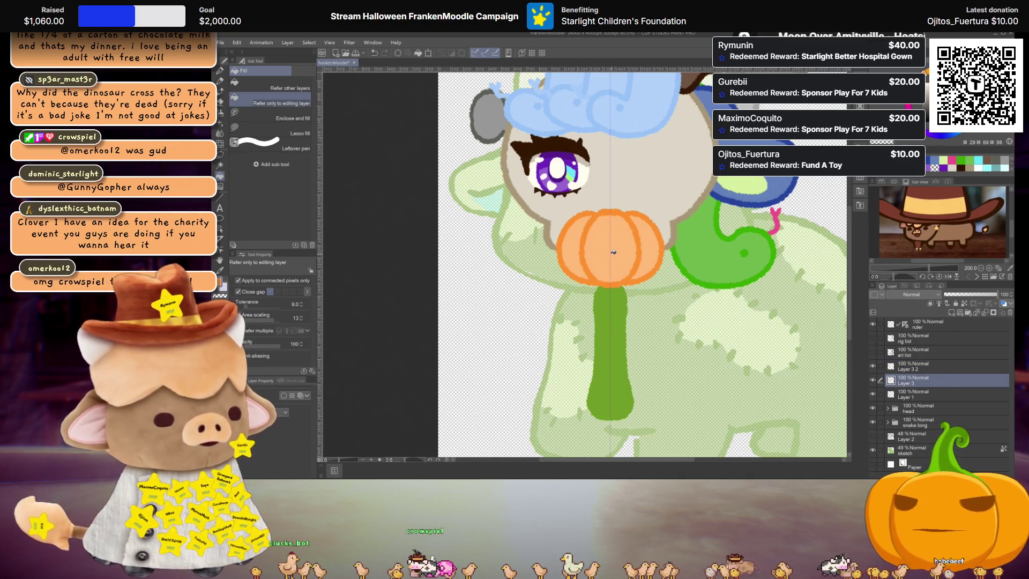
{"action": "left_click", "coordinate": [916, 367]}
{"action": "left_click", "coordinate": [301, 396]}
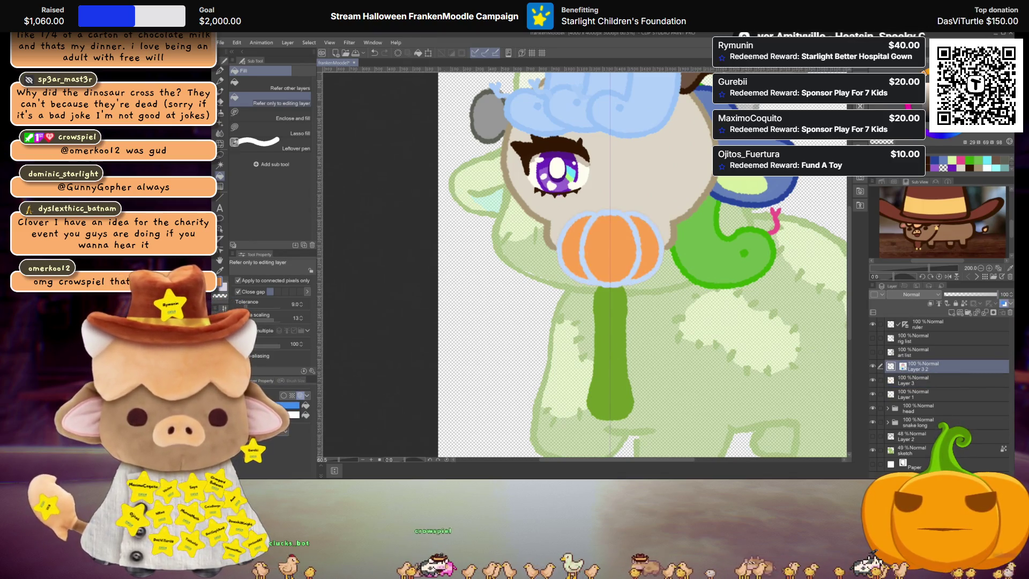
{"action": "left_click", "coordinate": [290, 406]}
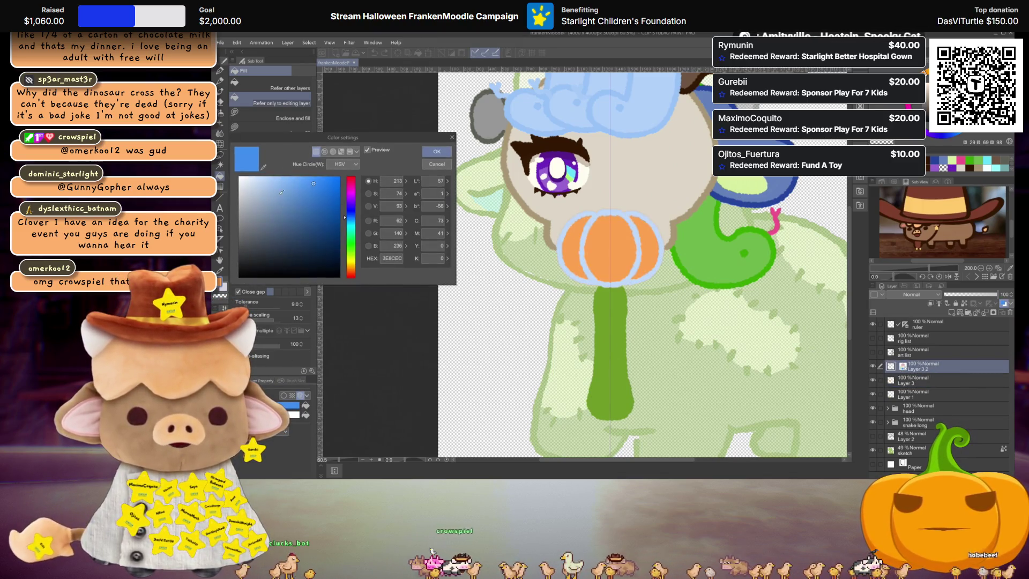
Set the layer tint to vivid orange and the outline colour to dark brown
{"action": "left_click", "coordinate": [353, 267]}
{"action": "left_click_drag", "start_coordinate": [330, 219], "coordinate": [341, 176]}
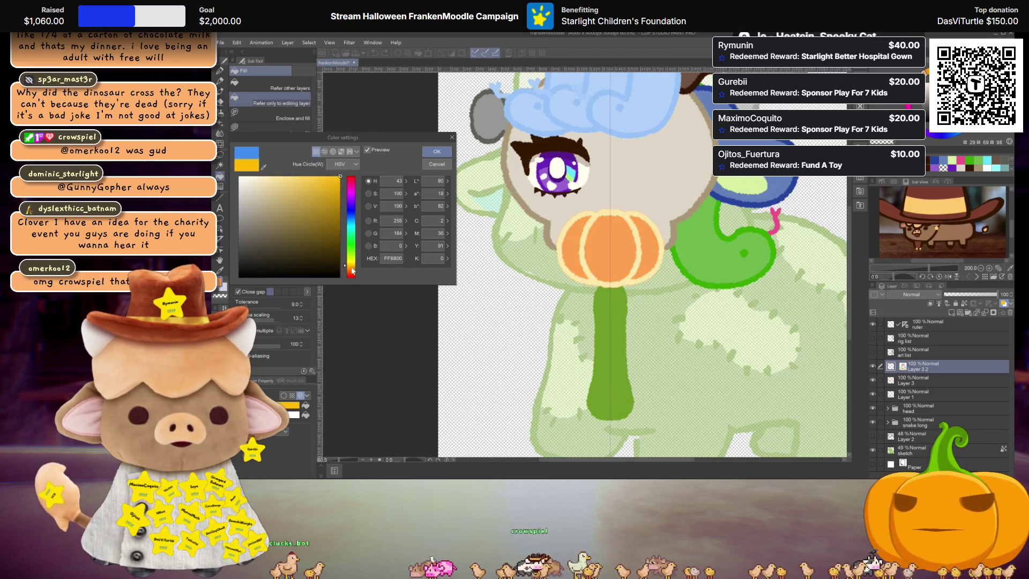
{"action": "left_click_drag", "start_coordinate": [351, 267], "coordinate": [354, 273]}
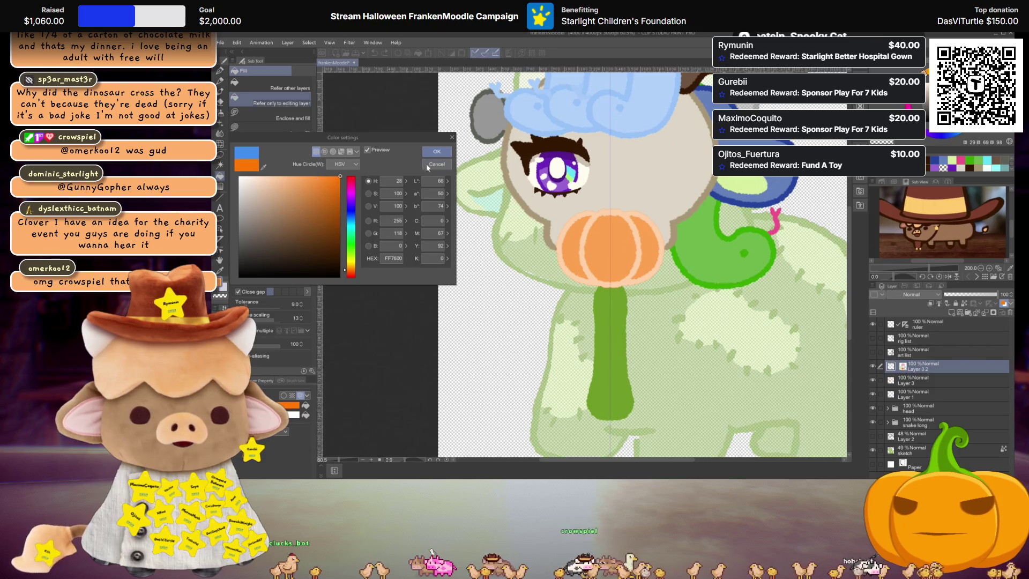
{"action": "key", "text": "Return"}
{"action": "left_click", "coordinate": [292, 415]}
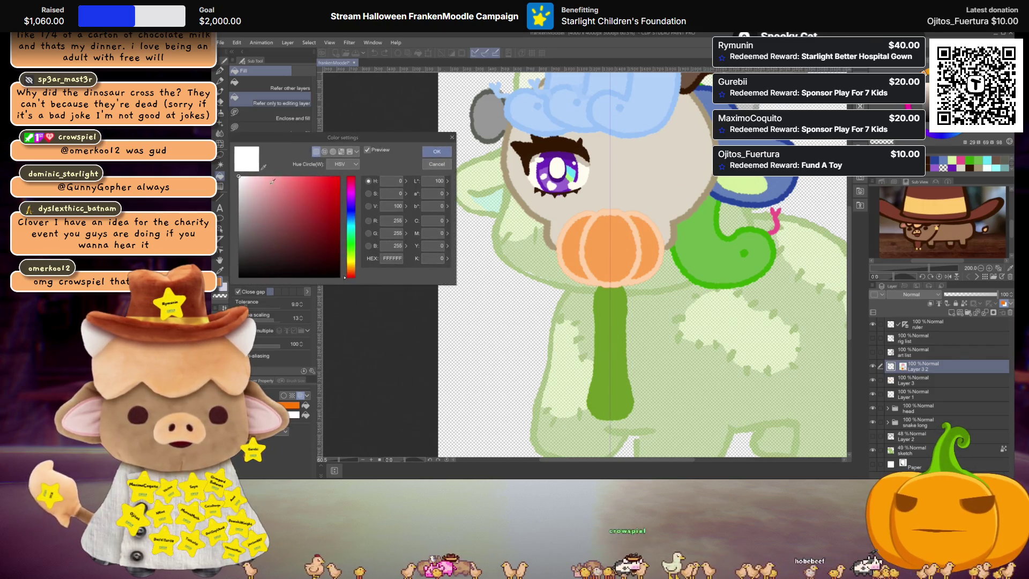
{"action": "left_click", "coordinate": [249, 260]}
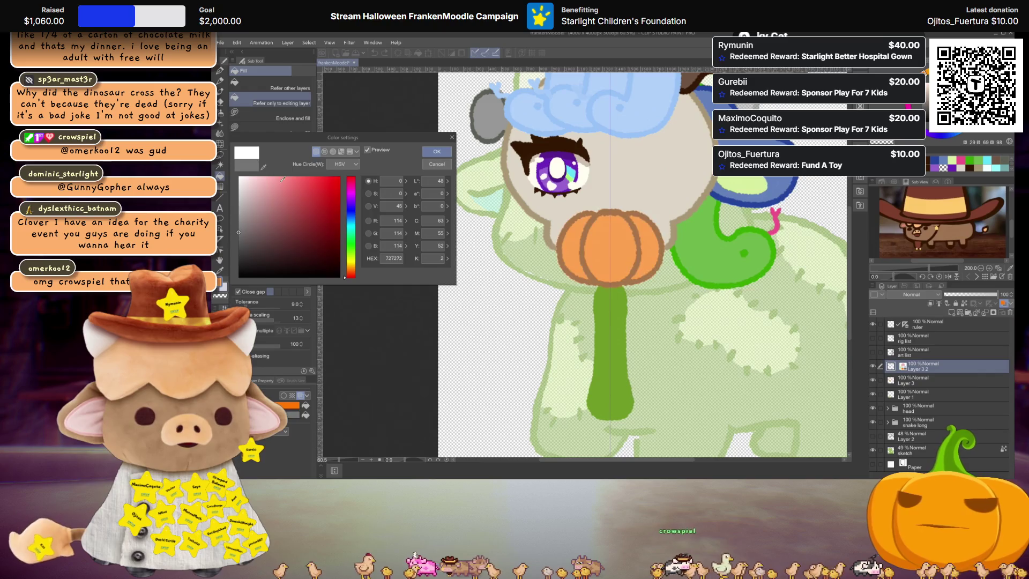
{"action": "left_click_drag", "start_coordinate": [249, 260], "coordinate": [245, 241]}
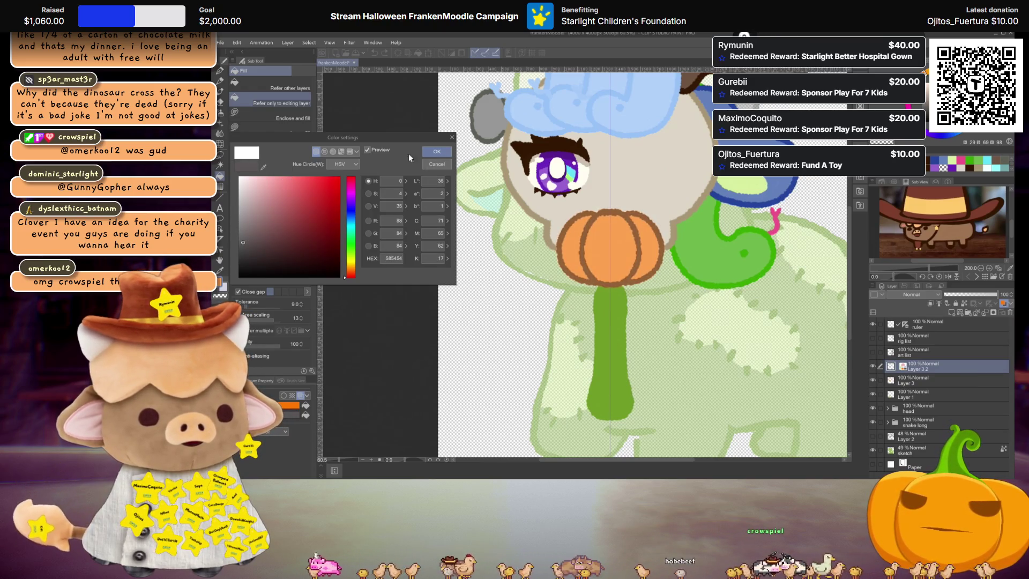
{"action": "left_click", "coordinate": [426, 151]}
Apply a transform to the Layer 3 pumpkin, recentre the face, and reopen Layer 3 2's outline colour
{"action": "scroll", "coordinate": [617, 255], "scroll_direction": "up", "scroll_amount": 3}
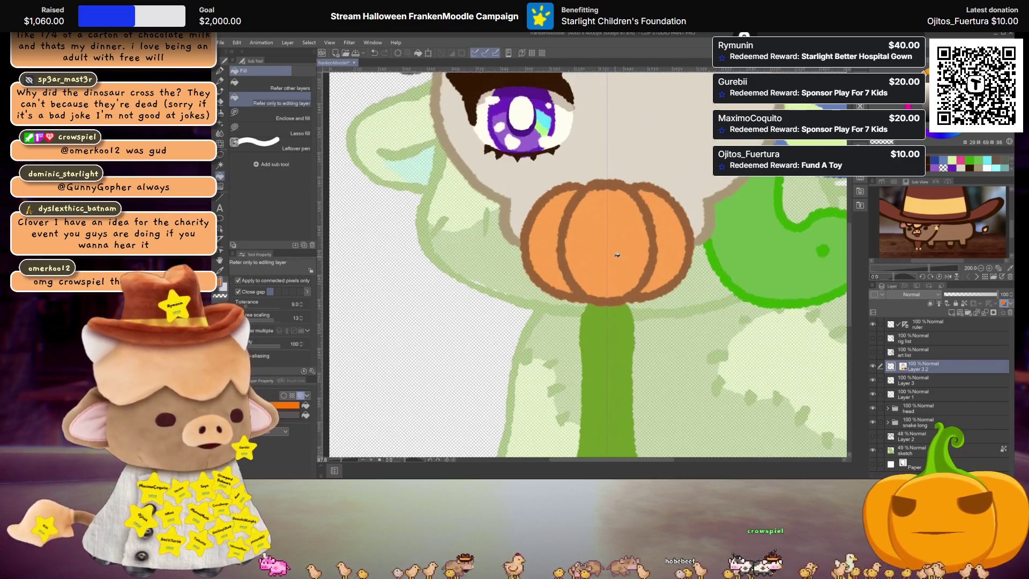
{"action": "left_click", "coordinate": [927, 380]}
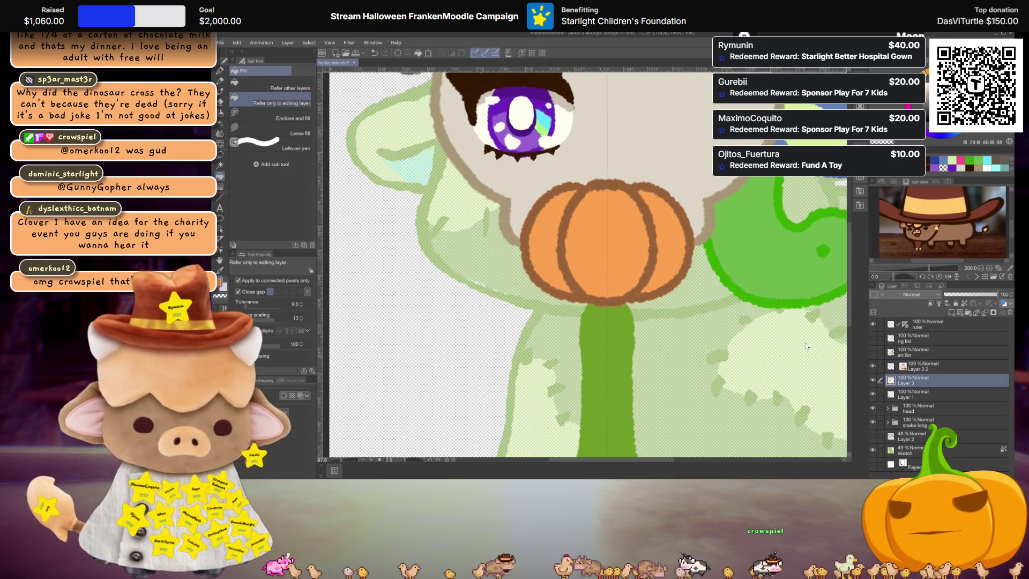
{"action": "key", "text": "ctrl+t"}
{"action": "key", "text": "Return"}
{"action": "key", "text": "p"}
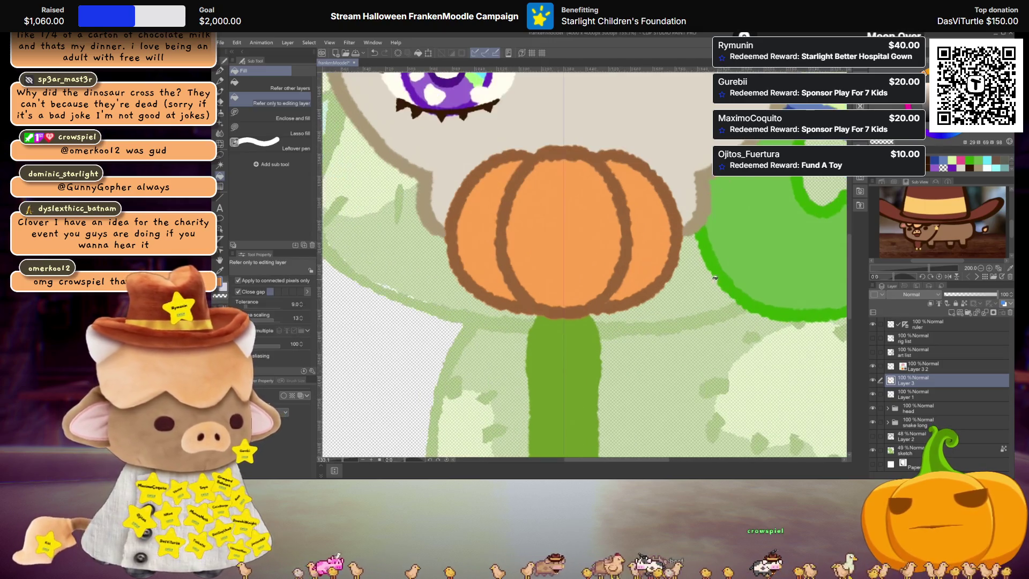
{"action": "scroll", "coordinate": [709, 301], "scroll_direction": "up", "scroll_amount": 3}
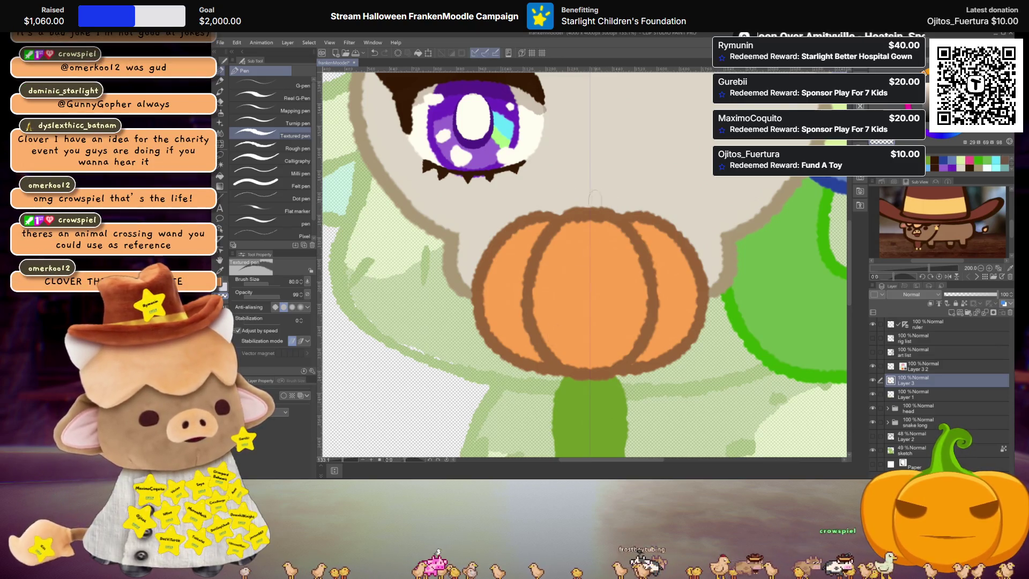
{"action": "scroll", "coordinate": [680, 112], "scroll_direction": "down", "scroll_amount": 3}
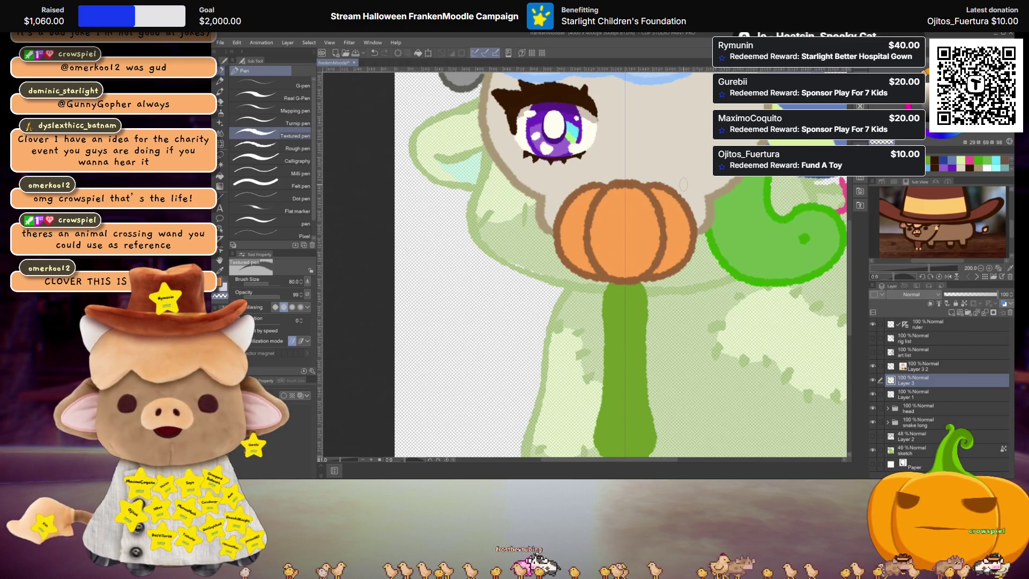
{"action": "mouse_move", "coordinate": [683, 185]}
{"action": "left_mouse_down"}
{"action": "mouse_move", "coordinate": [686, 177]}
{"action": "mouse_move", "coordinate": [694, 206]}
{"action": "left_mouse_up"}
{"action": "left_click", "coordinate": [919, 366]}
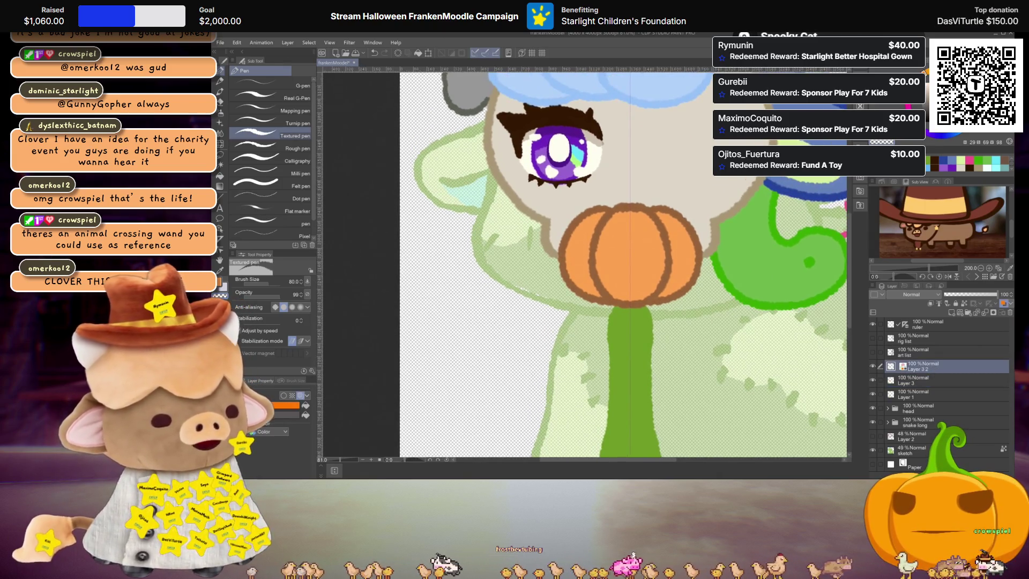
{"action": "double_click", "coordinate": [220, 286]}
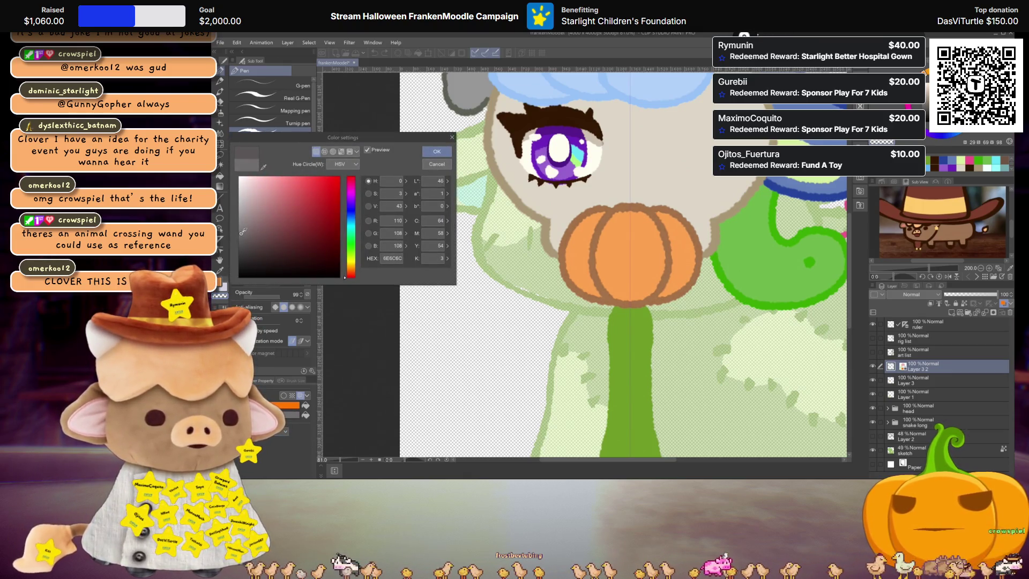
Merge the brown outline copy into Layer 3 and nudge the pumpkin slightly lower
{"action": "left_click", "coordinate": [437, 151]}
{"action": "scroll", "coordinate": [611, 255], "scroll_direction": "down", "scroll_amount": 3}
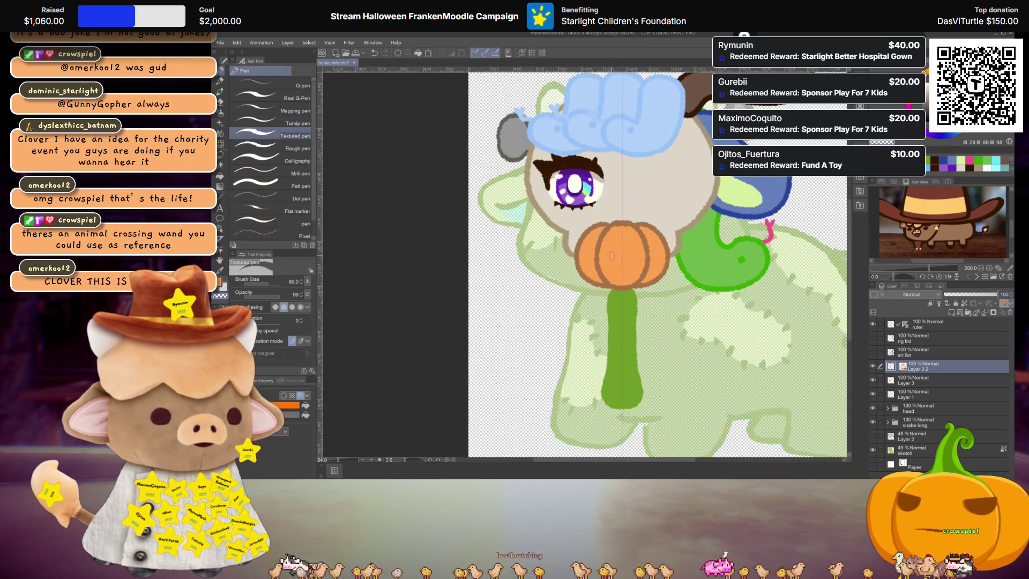
{"action": "scroll", "coordinate": [676, 239], "scroll_direction": "up", "scroll_amount": 2}
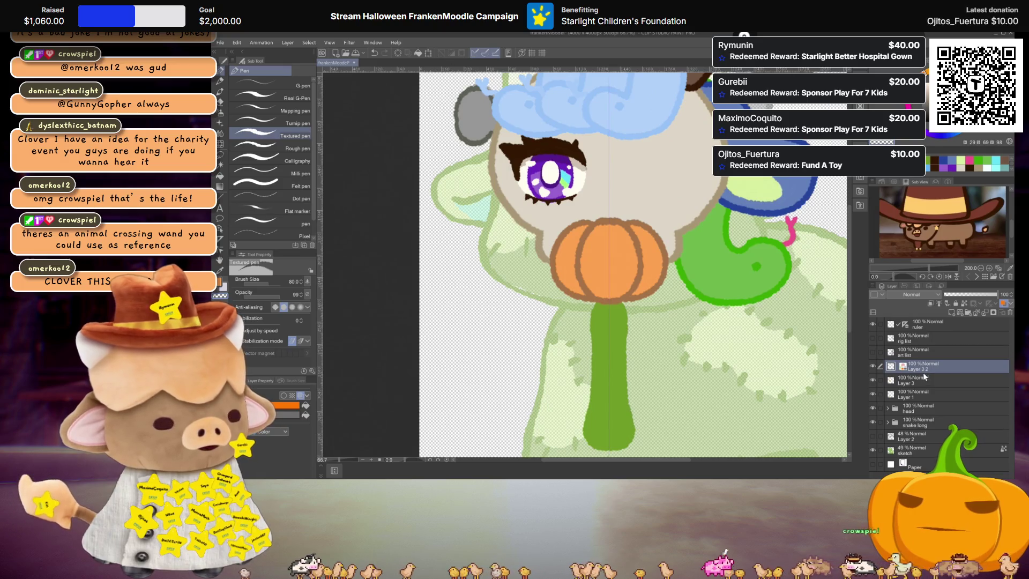
{"action": "key", "text": "ctrl+z"}
{"action": "key", "text": "ctrl+t"}
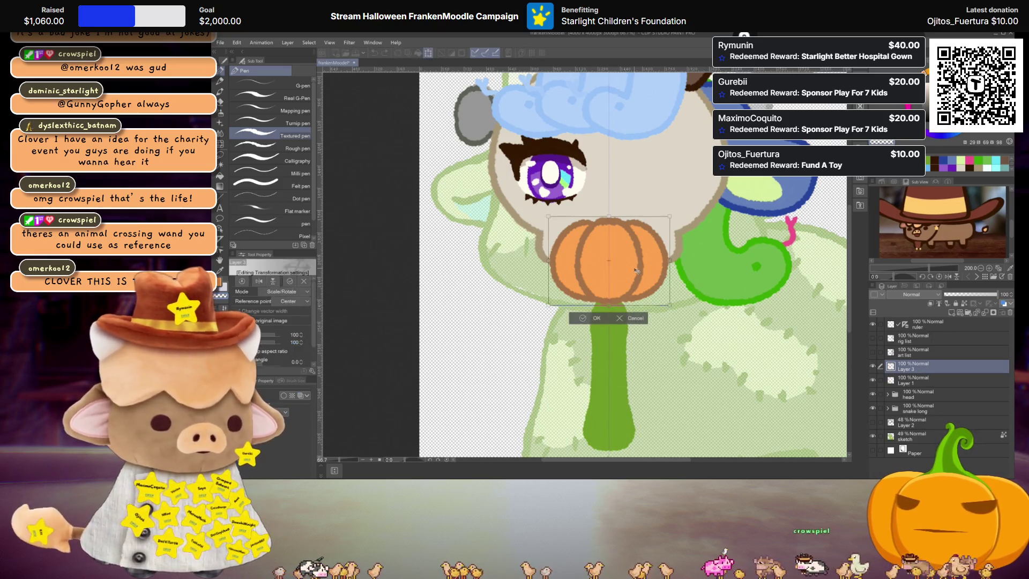
{"action": "left_click_drag", "start_coordinate": [635, 274], "coordinate": [633, 286]}
{"action": "key", "text": "Return"}
{"action": "scroll", "coordinate": [634, 276], "scroll_direction": "up", "scroll_amount": 2}
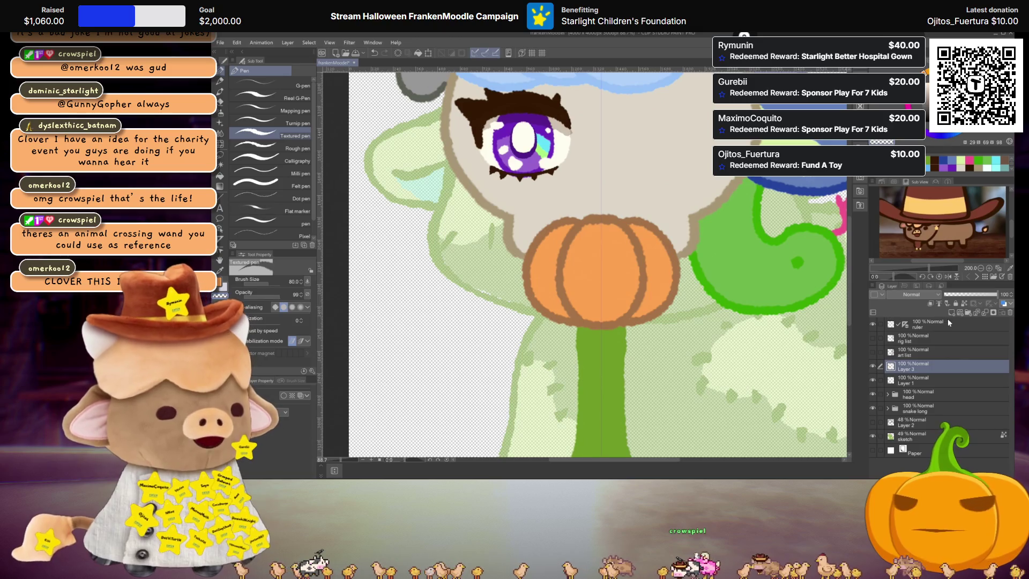
Draw a curly brown stem on a new layer, fill it brown, and merge it down
{"action": "left_click", "coordinate": [951, 312]}
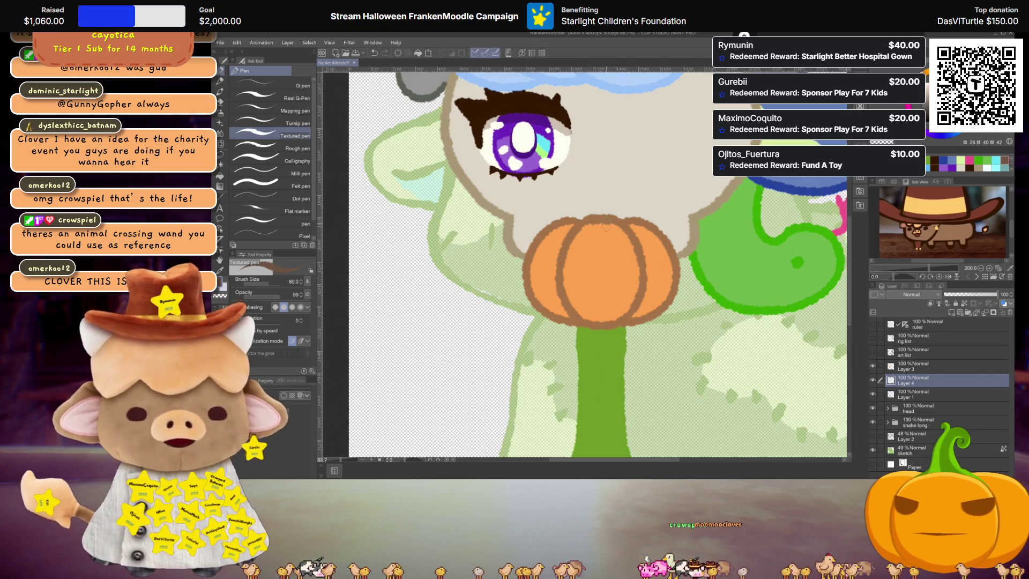
{"action": "mouse_move", "coordinate": [593, 217]}
{"action": "left_mouse_down"}
{"action": "mouse_move", "coordinate": [603, 192]}
{"action": "mouse_move", "coordinate": [621, 185]}
{"action": "mouse_move", "coordinate": [632, 201]}
{"action": "mouse_move", "coordinate": [619, 217]}
{"action": "left_mouse_up"}
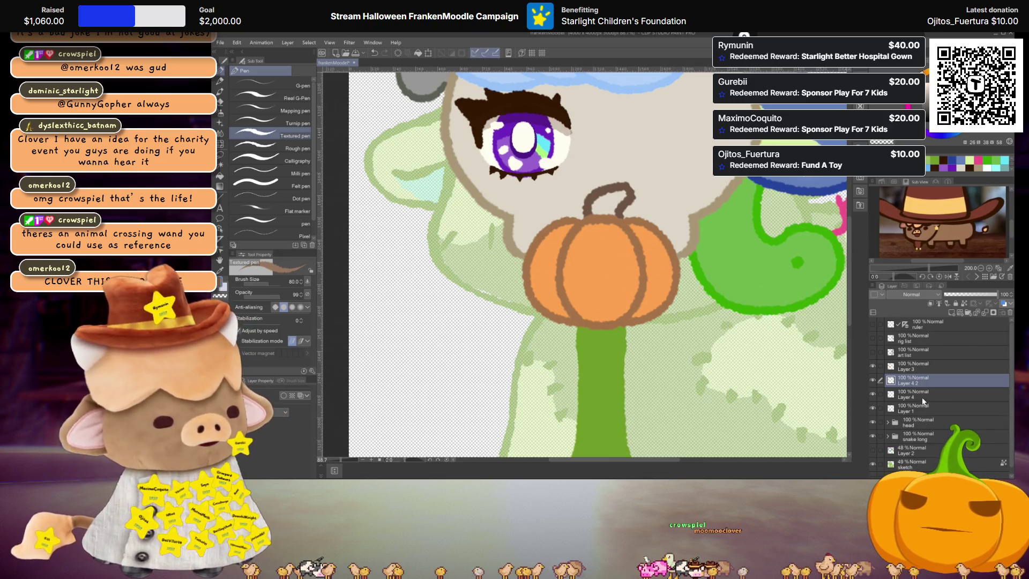
{"action": "key", "text": "ctrl+c"}
{"action": "key", "text": "ctrl+v"}
{"action": "key", "text": "g"}
{"action": "left_click", "coordinate": [617, 214]}
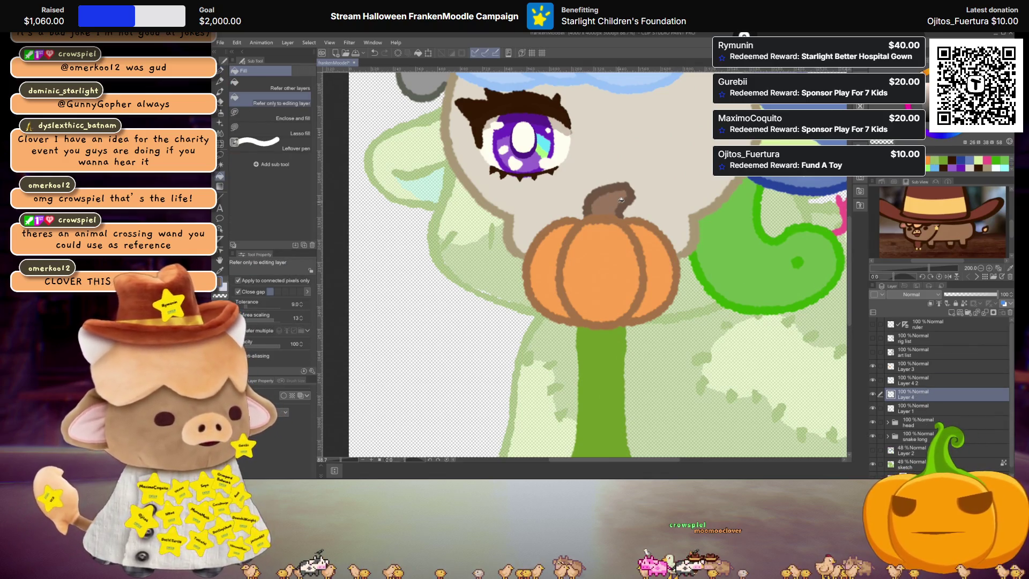
{"action": "left_click", "coordinate": [920, 381]}
{"action": "key", "text": "Delete"}
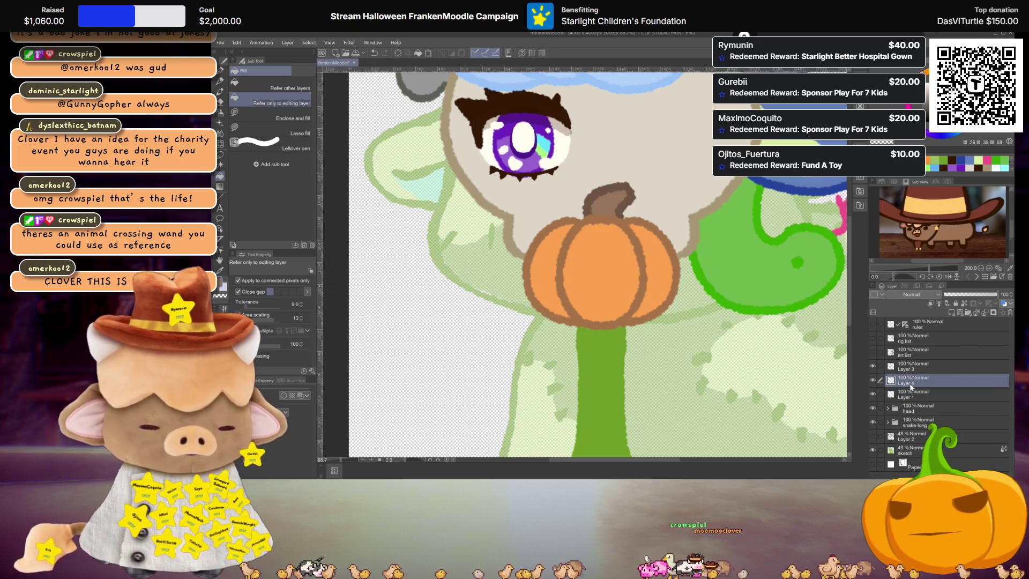
Merge the pumpkin's layers and rename the result 'pumpkin'
{"action": "scroll", "coordinate": [612, 282], "scroll_direction": "down", "scroll_amount": 4}
{"action": "scroll", "coordinate": [612, 282], "scroll_direction": "up", "scroll_amount": 3}
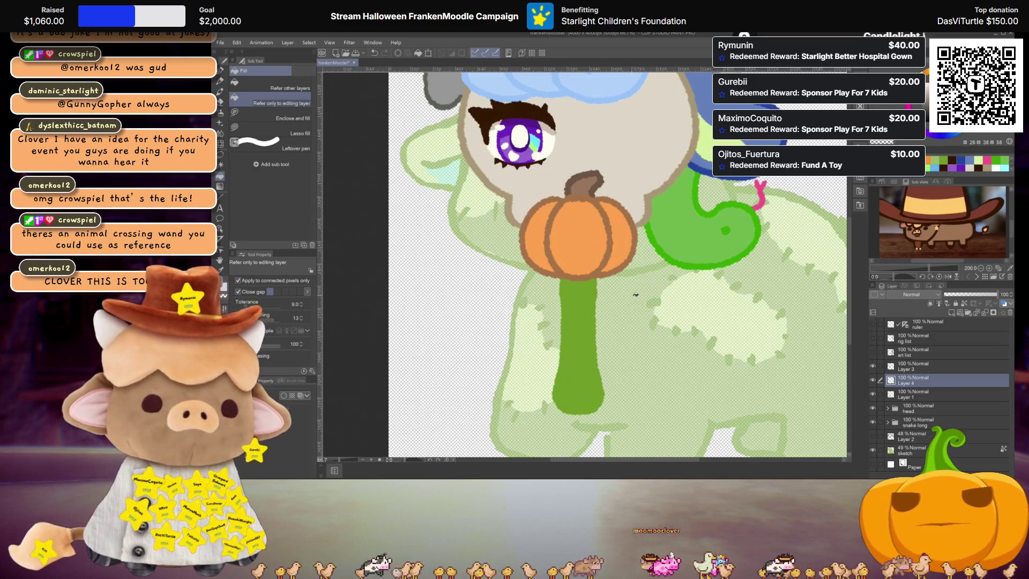
{"action": "left_click", "coordinate": [939, 368]}
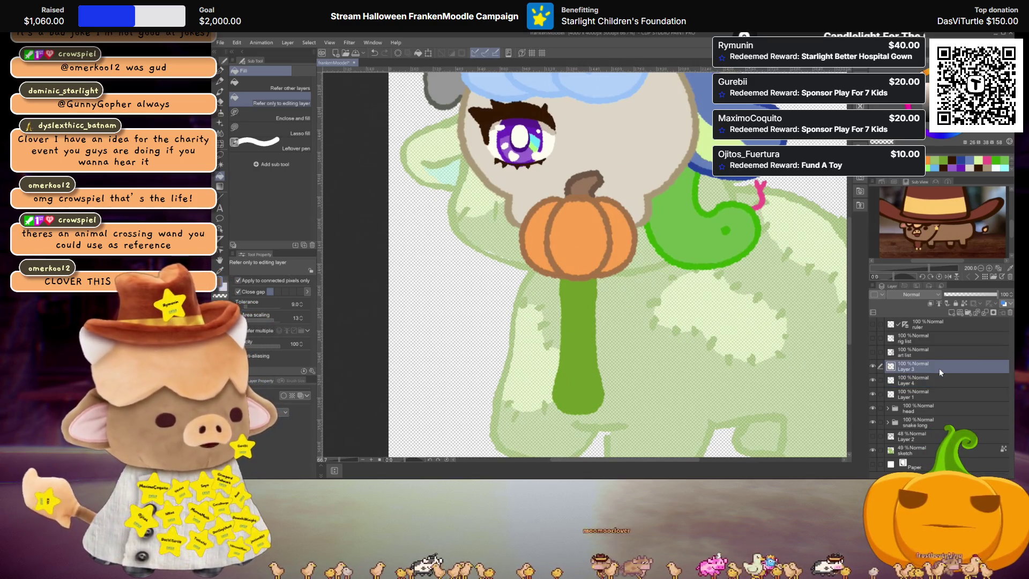
{"action": "key", "text": "ctrl+e"}
{"action": "double_click", "coordinate": [917, 369]}
{"action": "type", "text": "pumpk"}
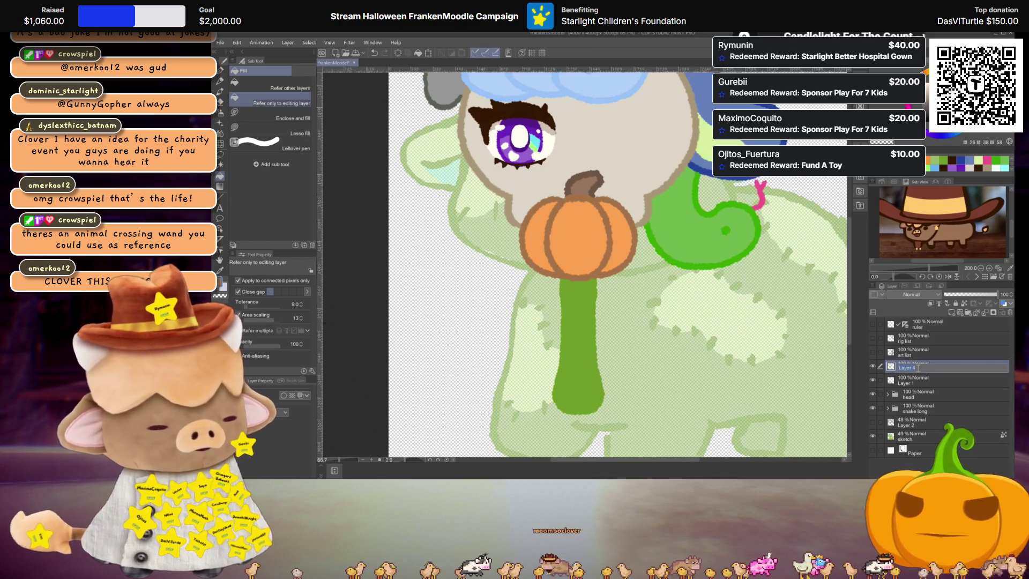
{"action": "type", "text": "in"}
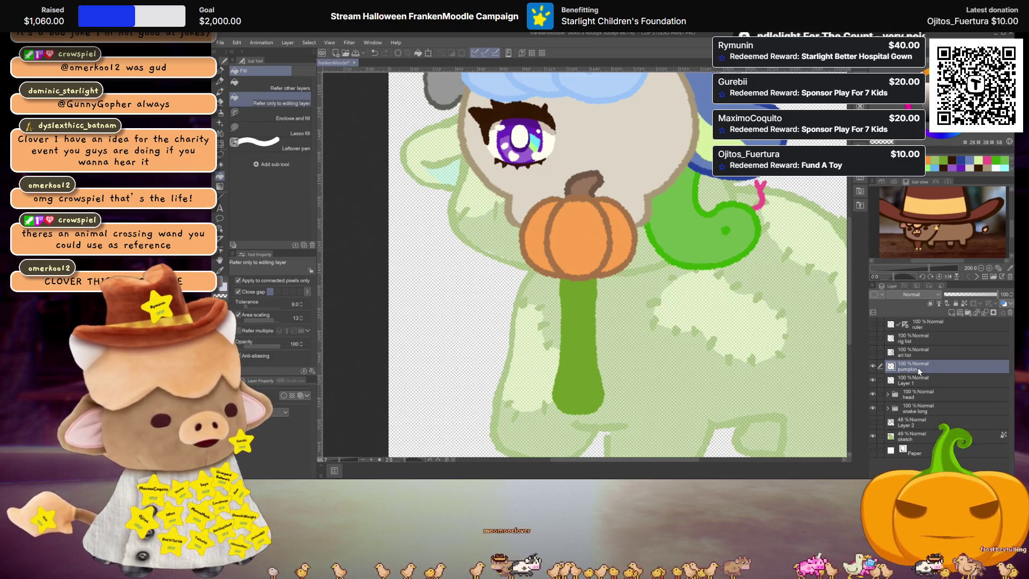
{"action": "left_click", "coordinate": [903, 382]}
Rename the wand's layer to 'wandBase', add a new layer above it, and pick a colour
{"action": "double_click", "coordinate": [905, 382]}
{"action": "type", "text": "wand"}
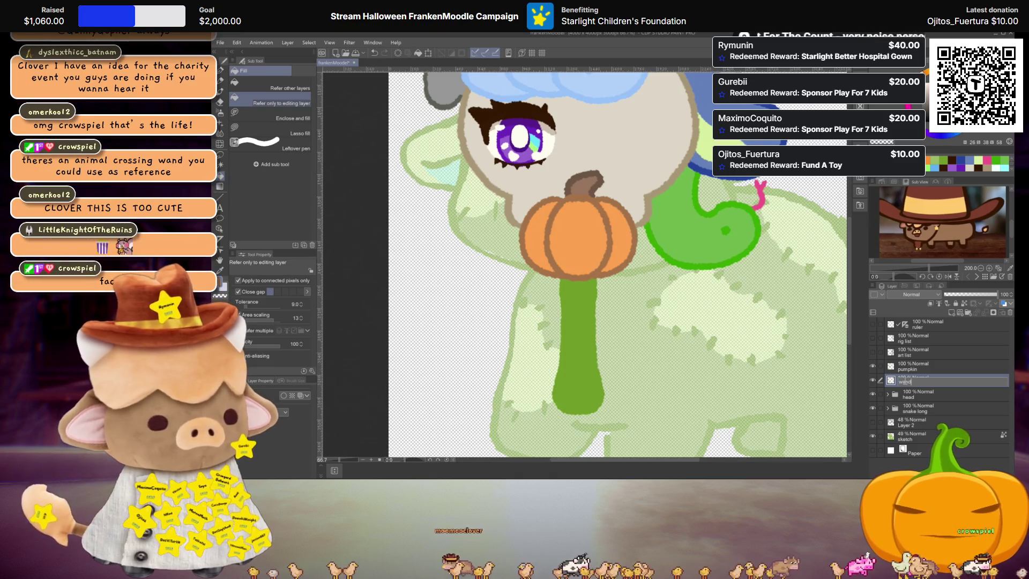
{"action": "type", "text": "Base"}
{"action": "key", "text": "Return"}
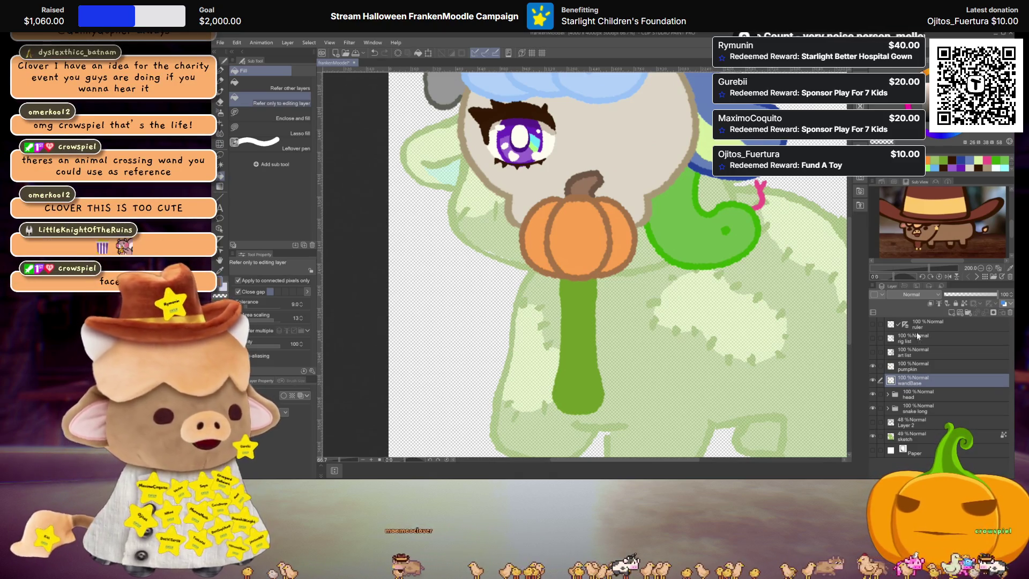
{"action": "left_click", "coordinate": [954, 309]}
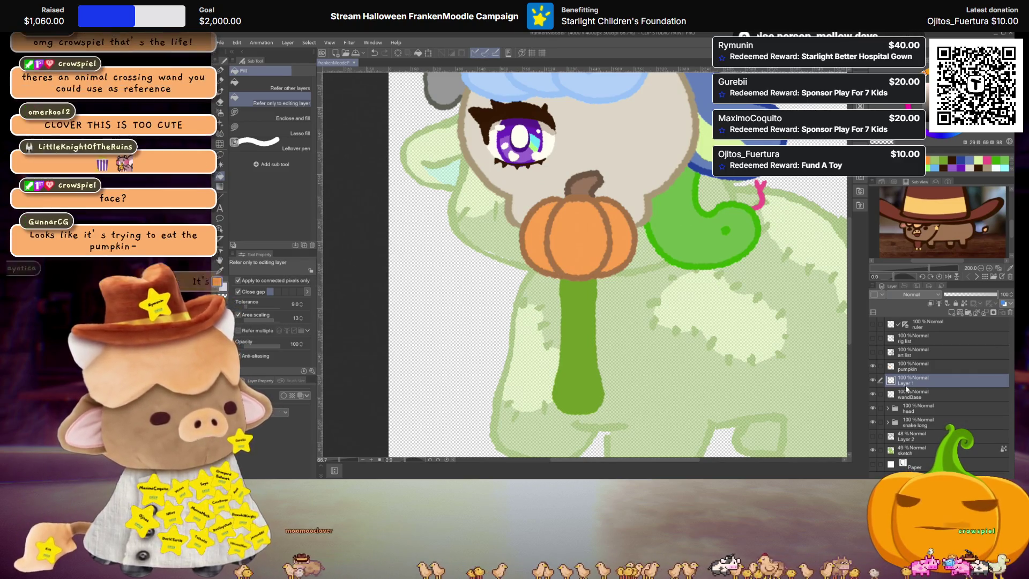
{"action": "left_click", "coordinate": [944, 157]}
Try a curly vine stroke left of the pumpkin with the Textured pen, then undo it
{"action": "key", "text": "p"}
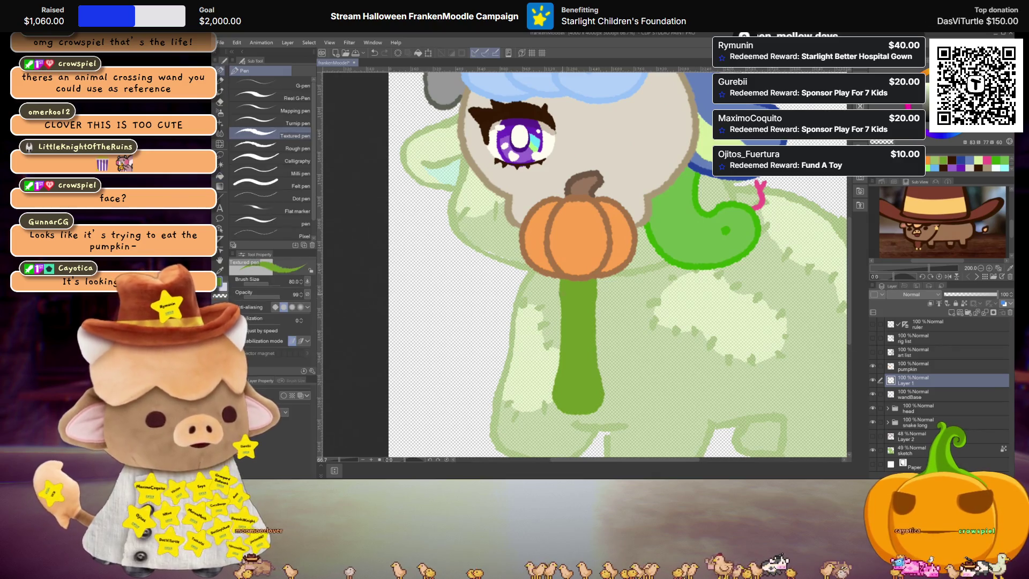
{"action": "mouse_move", "coordinate": [558, 283]}
{"action": "left_mouse_down"}
{"action": "mouse_move", "coordinate": [512, 293]}
{"action": "mouse_move", "coordinate": [499, 247]}
{"action": "left_mouse_up"}
{"action": "key", "text": "ctrl+z"}
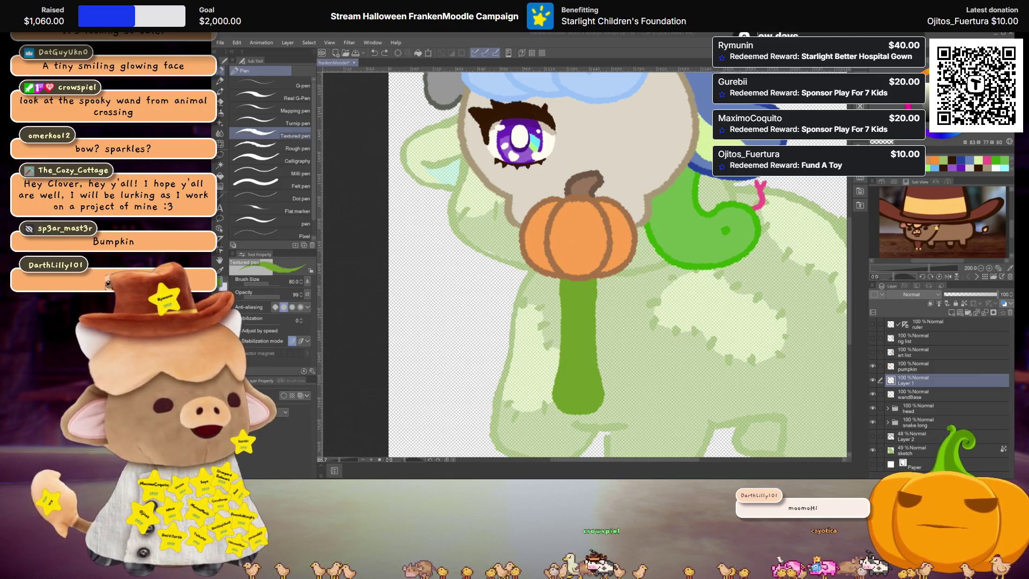
Keep Layer 1's name, choose purple as the drawing colour, and zoom in on the stem
{"action": "scroll", "coordinate": [595, 263], "scroll_direction": "down", "scroll_amount": 2}
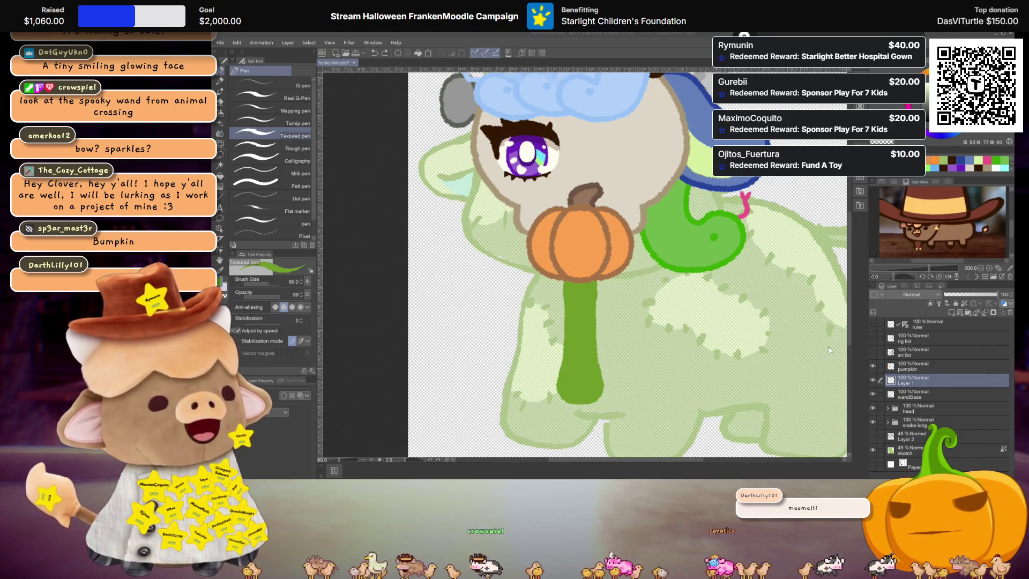
{"action": "double_click", "coordinate": [914, 381]}
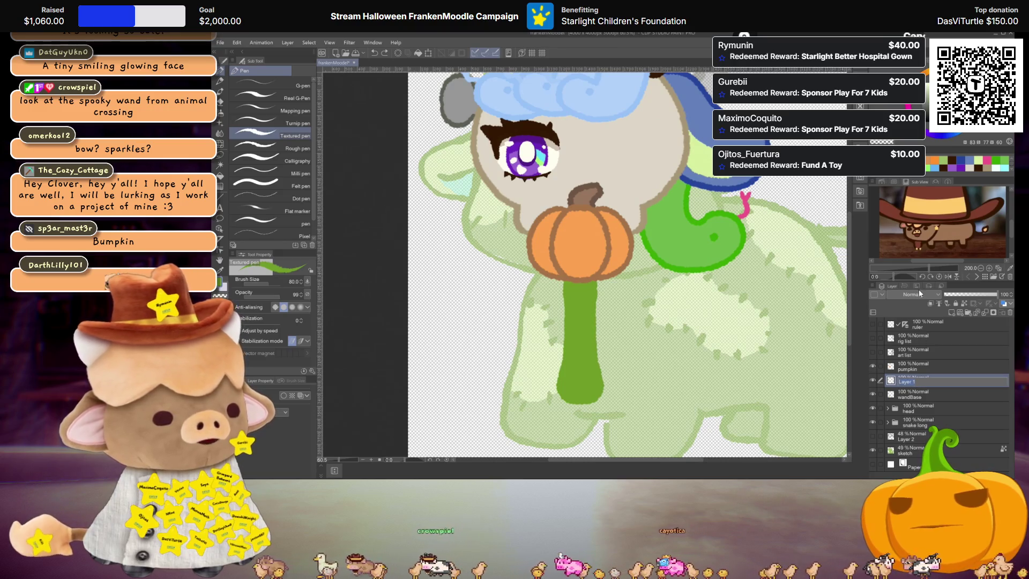
{"action": "key", "text": "Return"}
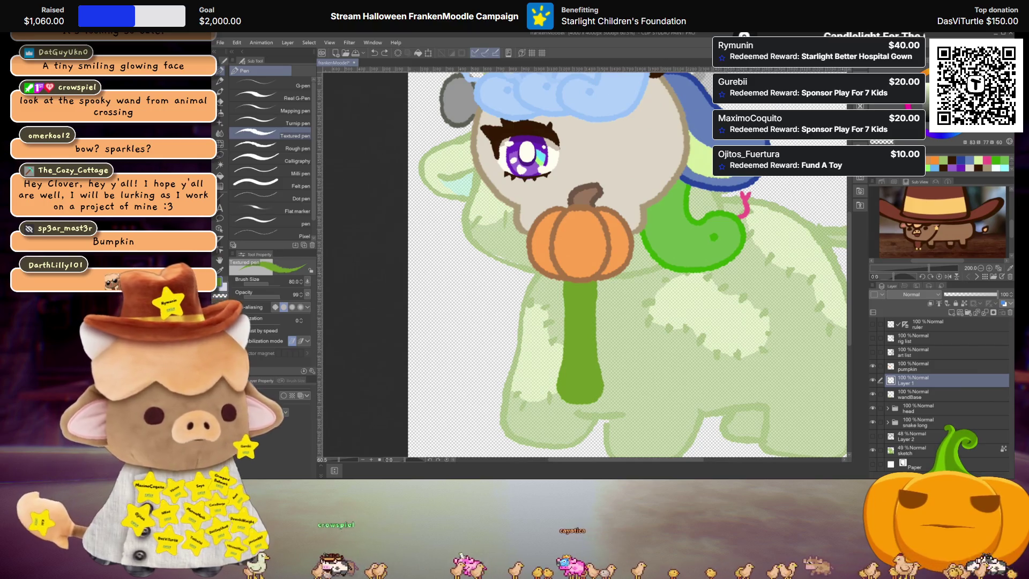
{"action": "left_click", "coordinate": [925, 134]}
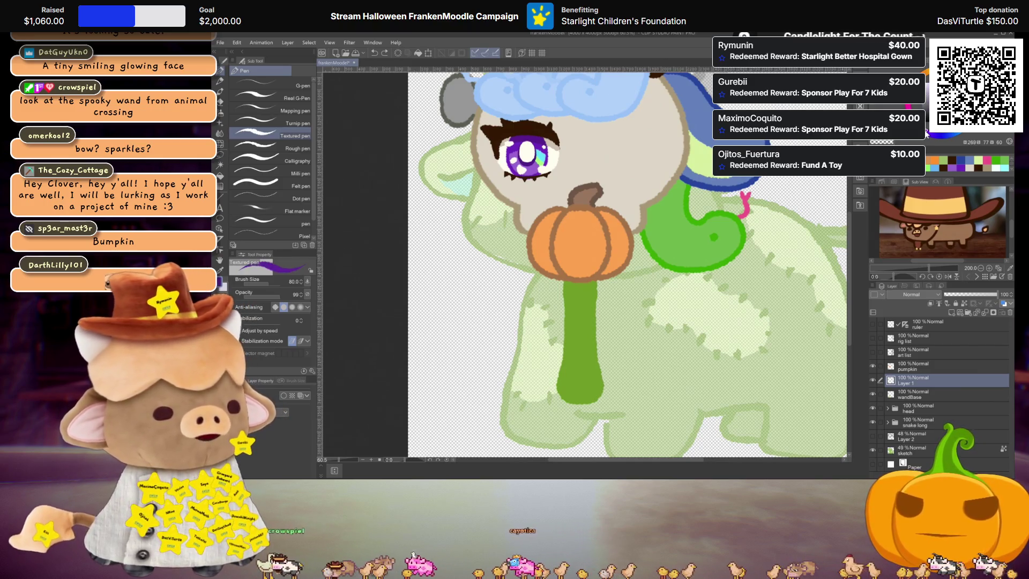
{"action": "key", "text": "ctrl+plus"}
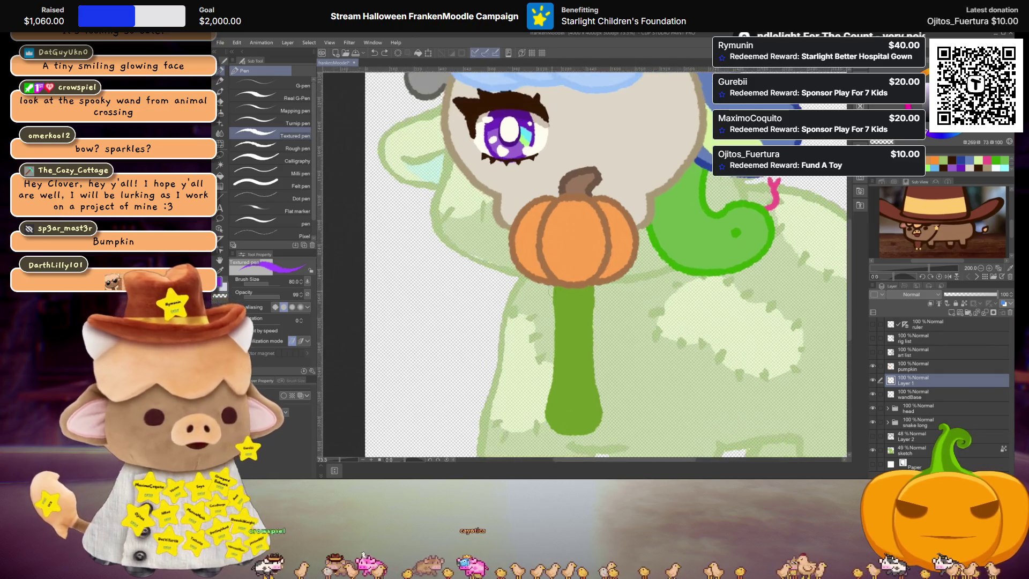
{"action": "key", "text": "ctrl+plus"}
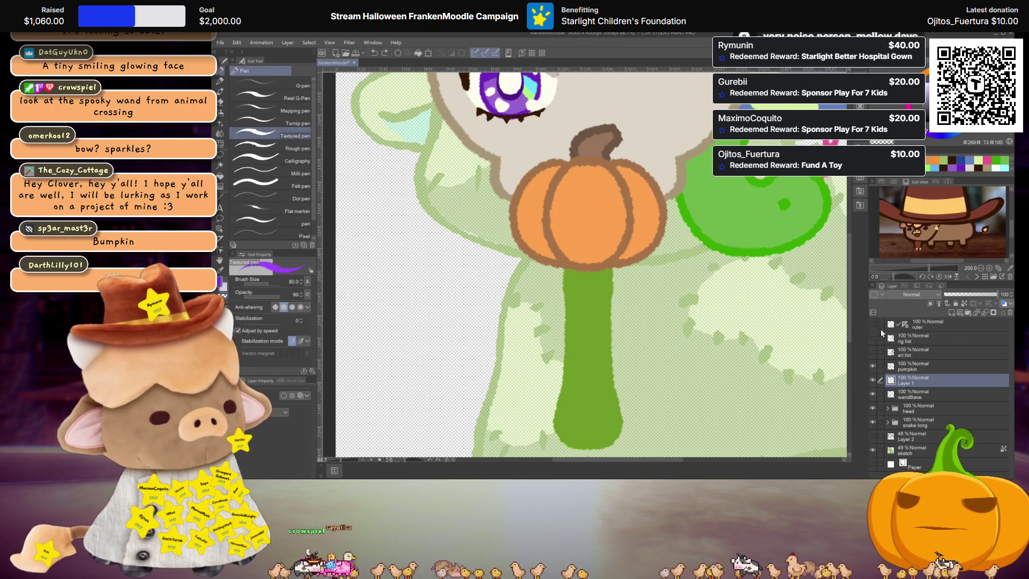
{"action": "mouse_move", "coordinate": [588, 274]}
{"action": "left_mouse_down"}
{"action": "mouse_move", "coordinate": [589, 294]}
{"action": "mouse_move", "coordinate": [563, 271]}
{"action": "left_mouse_up"}
{"action": "mouse_move", "coordinate": [650, 245]}
{"action": "left_mouse_down"}
{"action": "mouse_move", "coordinate": [682, 273]}
{"action": "mouse_move", "coordinate": [689, 308]}
{"action": "mouse_move", "coordinate": [627, 328]}
{"action": "mouse_move", "coordinate": [600, 300]}
{"action": "left_mouse_up"}
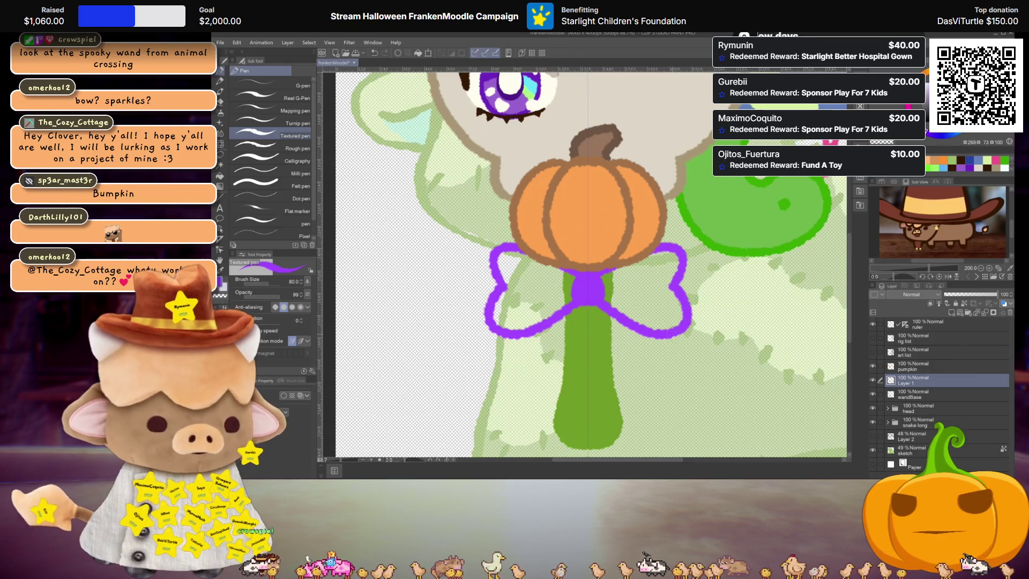
{"action": "key", "text": "g"}
{"action": "left_click", "coordinate": [536, 300]}
{"action": "left_click", "coordinate": [622, 314]}
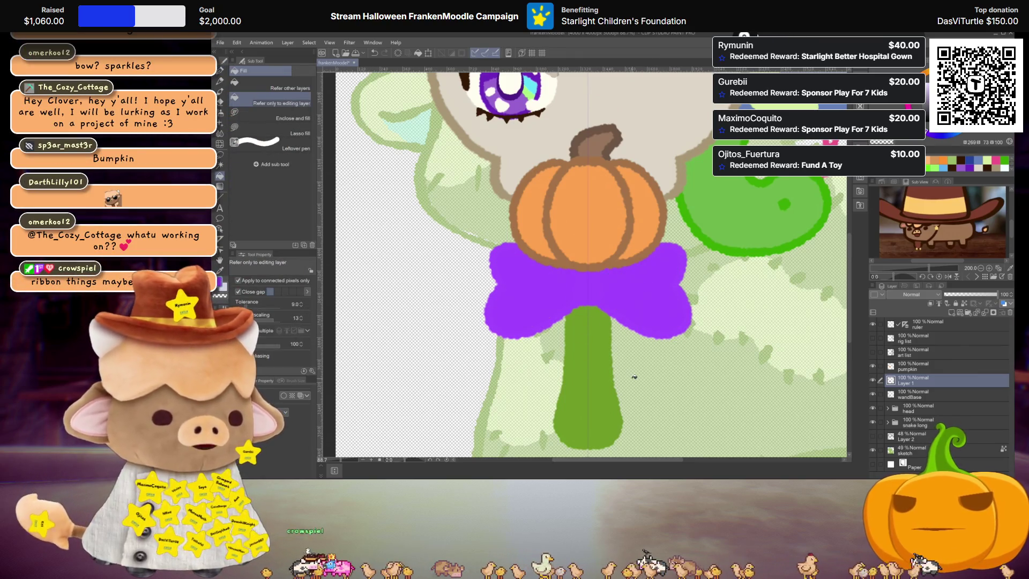
{"action": "scroll", "coordinate": [634, 376], "scroll_direction": "down", "scroll_amount": 3}
{"action": "left_click_drag", "start_coordinate": [919, 377], "coordinate": [916, 364]}
{"action": "scroll", "coordinate": [617, 308], "scroll_direction": "up", "scroll_amount": 1}
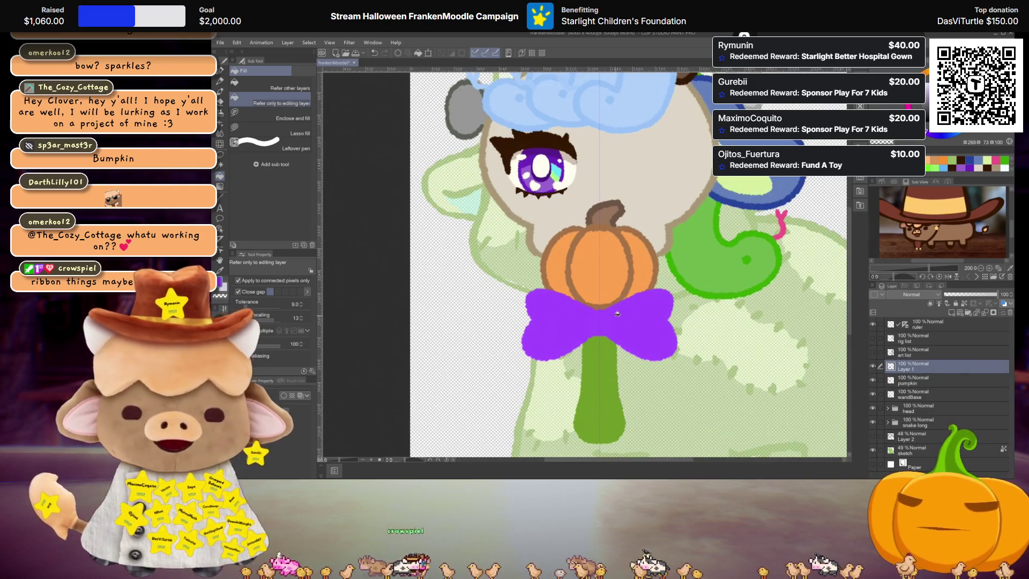
{"action": "scroll", "coordinate": [594, 304], "scroll_direction": "up", "scroll_amount": 1}
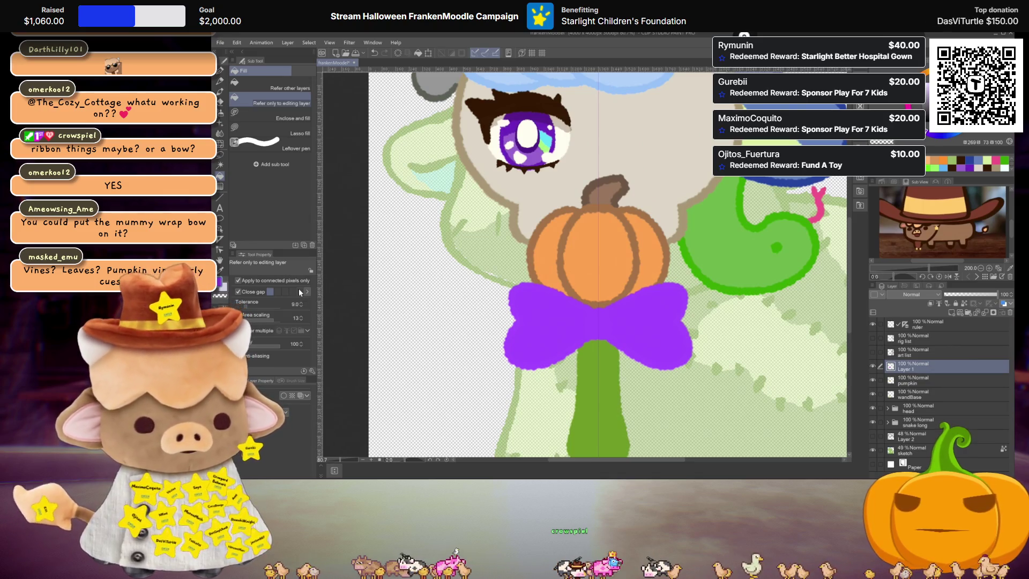
{"action": "scroll", "coordinate": [396, 272], "scroll_direction": "down", "scroll_amount": 3}
{"action": "scroll", "coordinate": [563, 298], "scroll_direction": "up", "scroll_amount": 3}
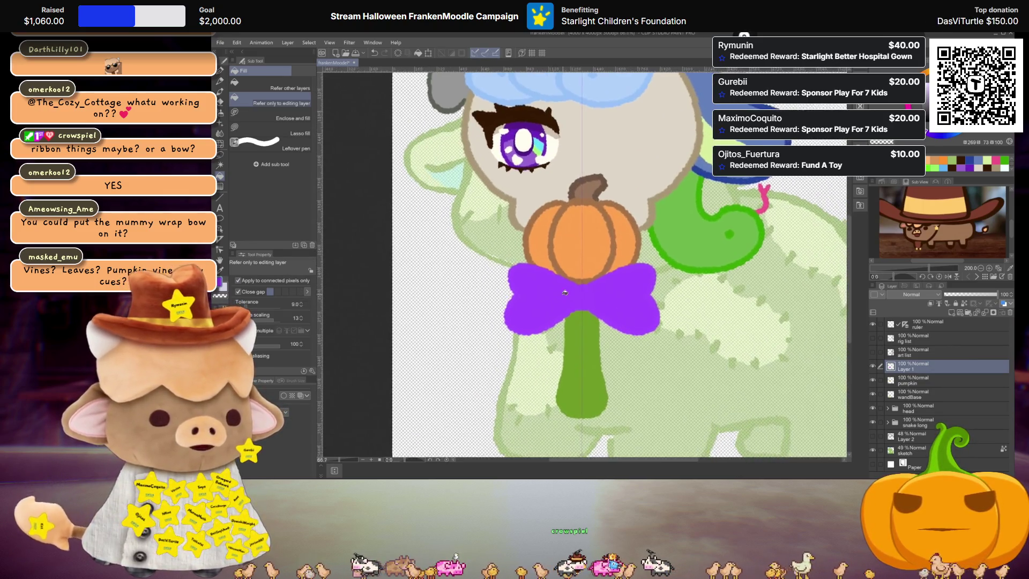
{"action": "key", "text": "ctrl+z"}
{"action": "key", "text": "ctrl+z"}
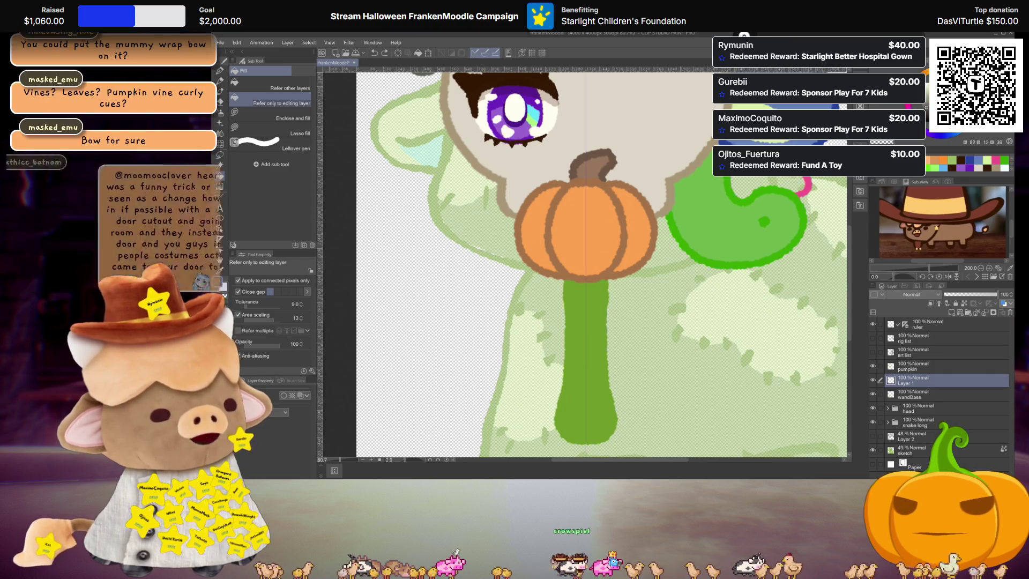
Draw two mirrored curly vines beside the wand stem with the Textured pen
{"action": "scroll", "coordinate": [573, 287], "scroll_direction": "up", "scroll_amount": 1}
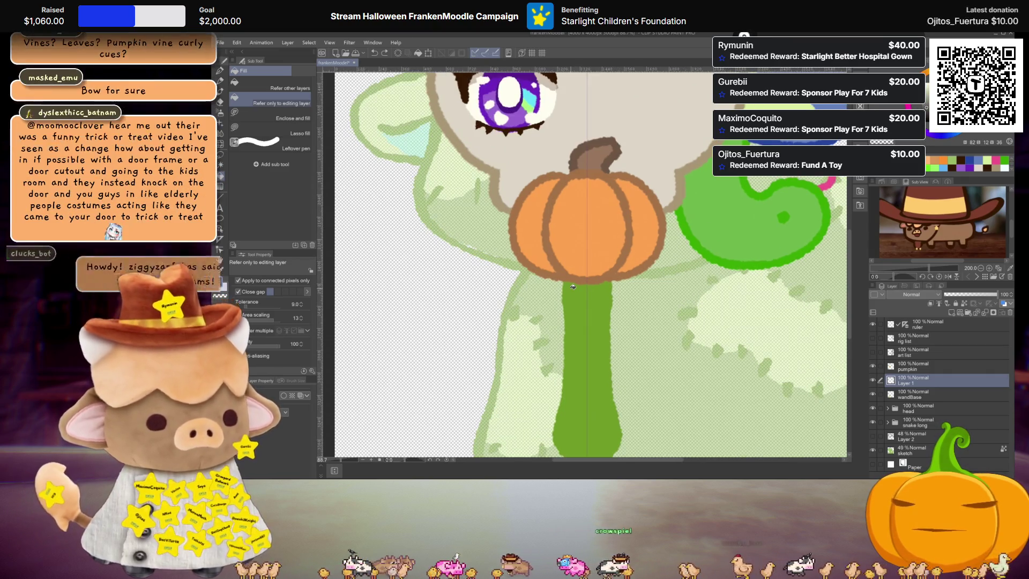
{"action": "key", "text": "p"}
{"action": "mouse_move", "coordinate": [565, 283]}
{"action": "left_mouse_down"}
{"action": "mouse_move", "coordinate": [528, 305]}
{"action": "mouse_move", "coordinate": [480, 313]}
{"action": "mouse_move", "coordinate": [492, 301]}
{"action": "left_mouse_up"}
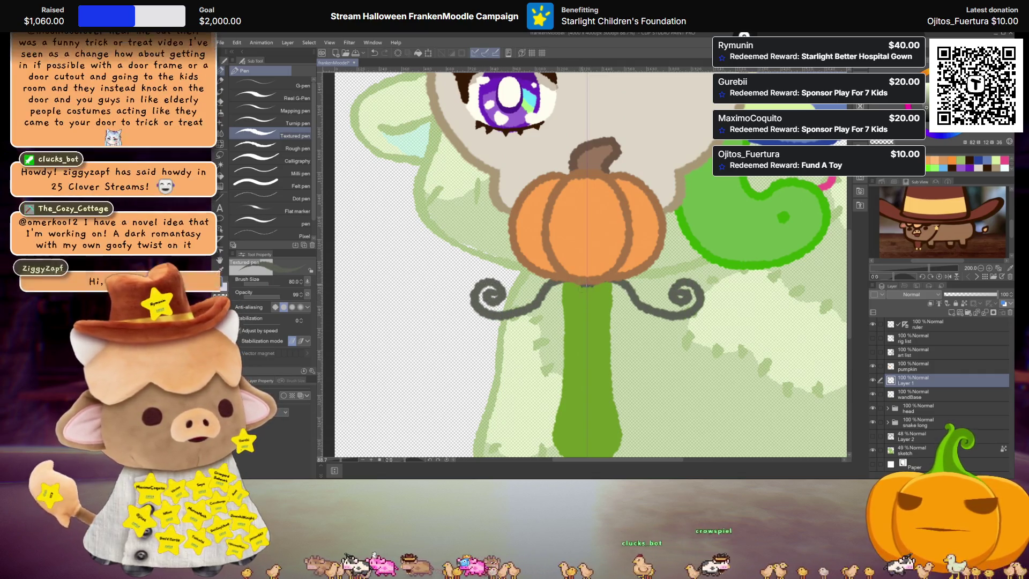
{"action": "mouse_move", "coordinate": [582, 292]}
{"action": "left_mouse_down"}
{"action": "mouse_move", "coordinate": [577, 328]}
{"action": "mouse_move", "coordinate": [526, 352]}
{"action": "left_mouse_up"}
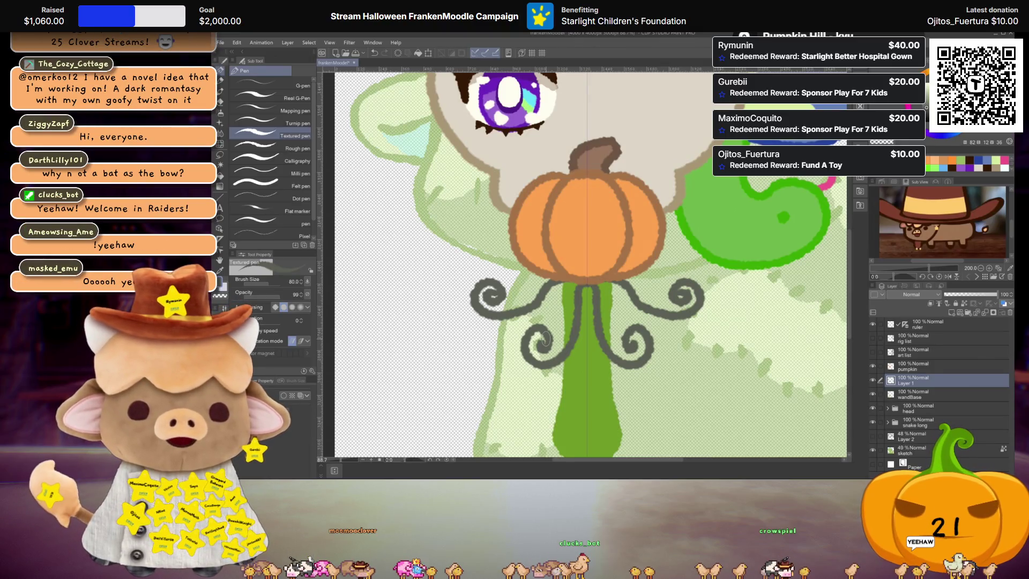
Hide the vine layer, add a new layer above pumpkin, and paint a grey blob under the pumpkin
{"action": "left_click", "coordinate": [872, 380]}
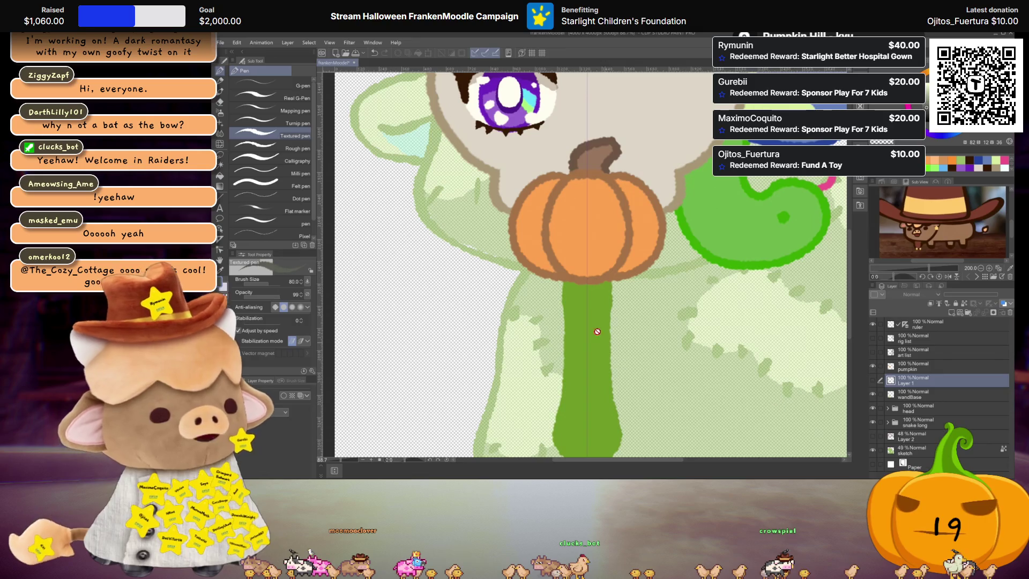
{"action": "left_click", "coordinate": [950, 314]}
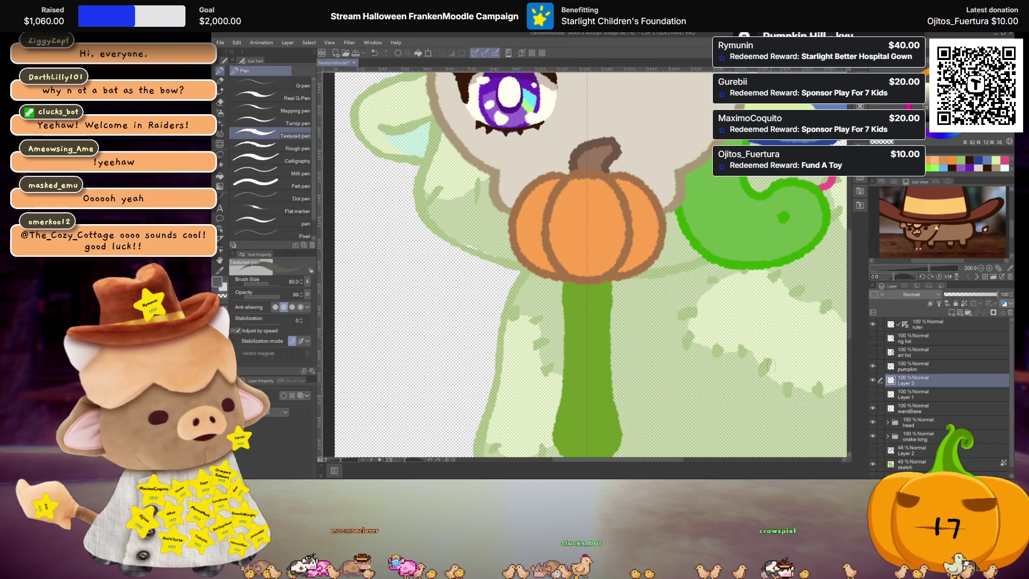
{"action": "left_click_drag", "start_coordinate": [931, 379], "coordinate": [925, 360]}
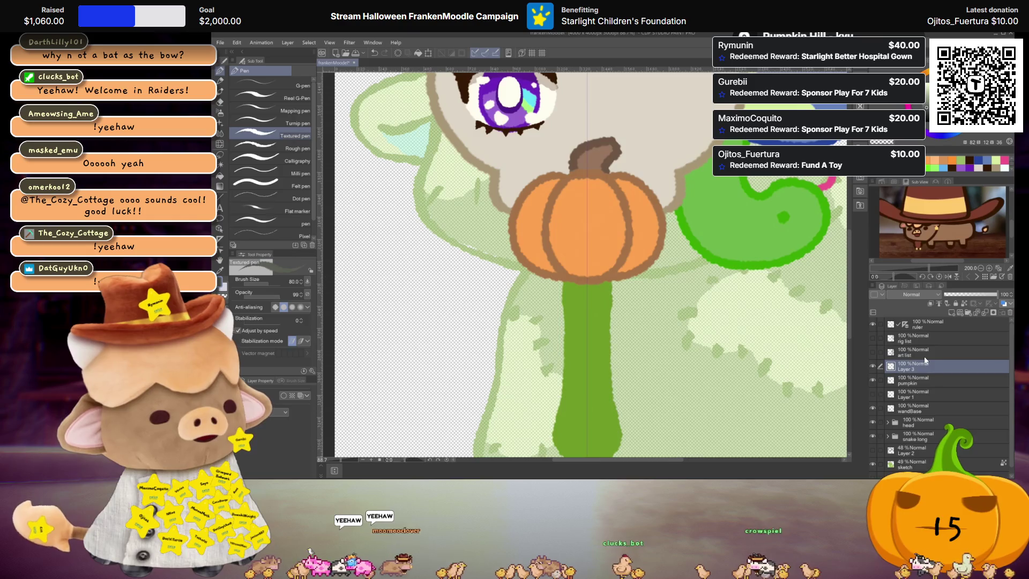
{"action": "mouse_move", "coordinate": [568, 287]}
{"action": "left_mouse_down"}
{"action": "mouse_move", "coordinate": [606, 293]}
{"action": "mouse_move", "coordinate": [587, 305]}
{"action": "mouse_move", "coordinate": [580, 293]}
{"action": "mouse_move", "coordinate": [587, 306]}
{"action": "mouse_move", "coordinate": [654, 276]}
{"action": "left_mouse_up"}
{"action": "left_click", "coordinate": [571, 306]}
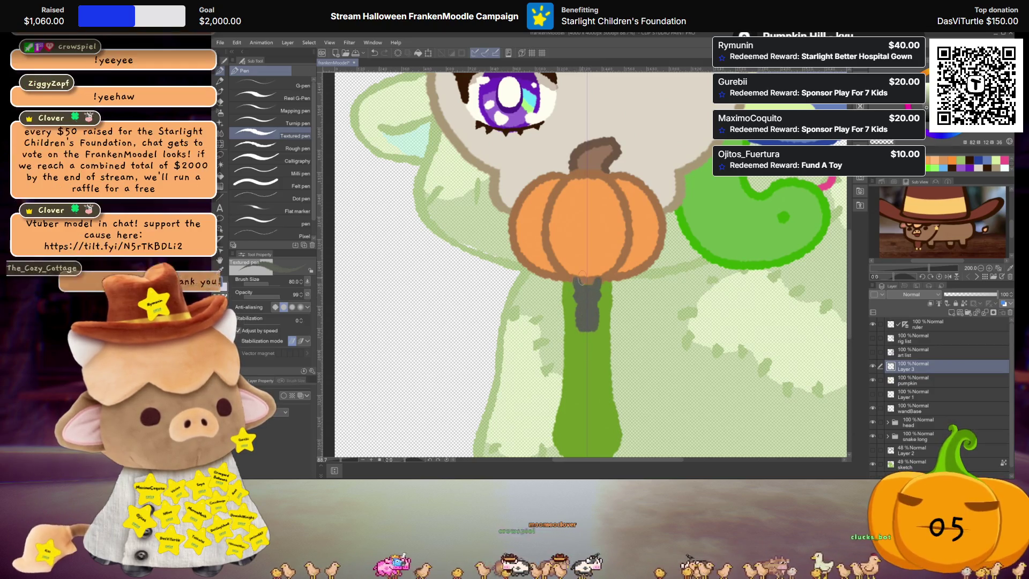
Draw spread bat wings on the stem and move the bat up toward the pumpkin
{"action": "mouse_move", "coordinate": [580, 311]}
{"action": "left_mouse_down"}
{"action": "mouse_move", "coordinate": [521, 276]}
{"action": "mouse_move", "coordinate": [506, 315]}
{"action": "mouse_move", "coordinate": [528, 327]}
{"action": "mouse_move", "coordinate": [586, 311]}
{"action": "left_mouse_up"}
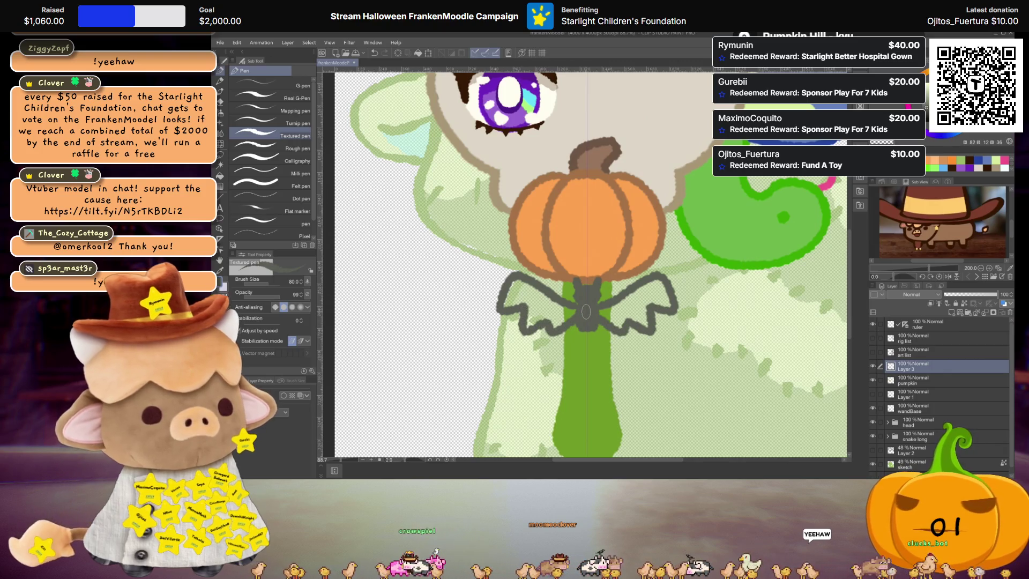
{"action": "key", "text": "ctrl+t"}
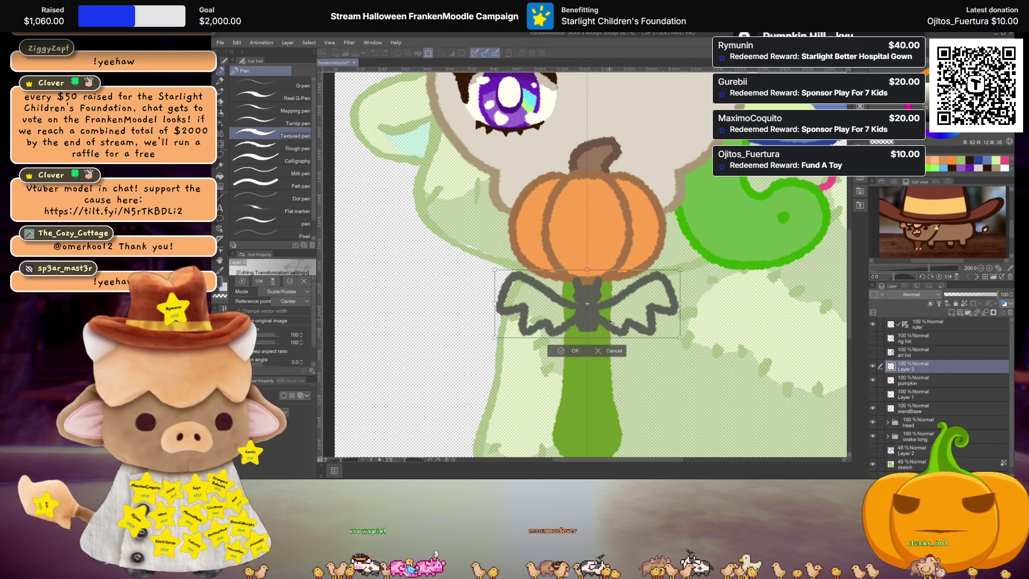
{"action": "left_click_drag", "start_coordinate": [608, 320], "coordinate": [608, 307]}
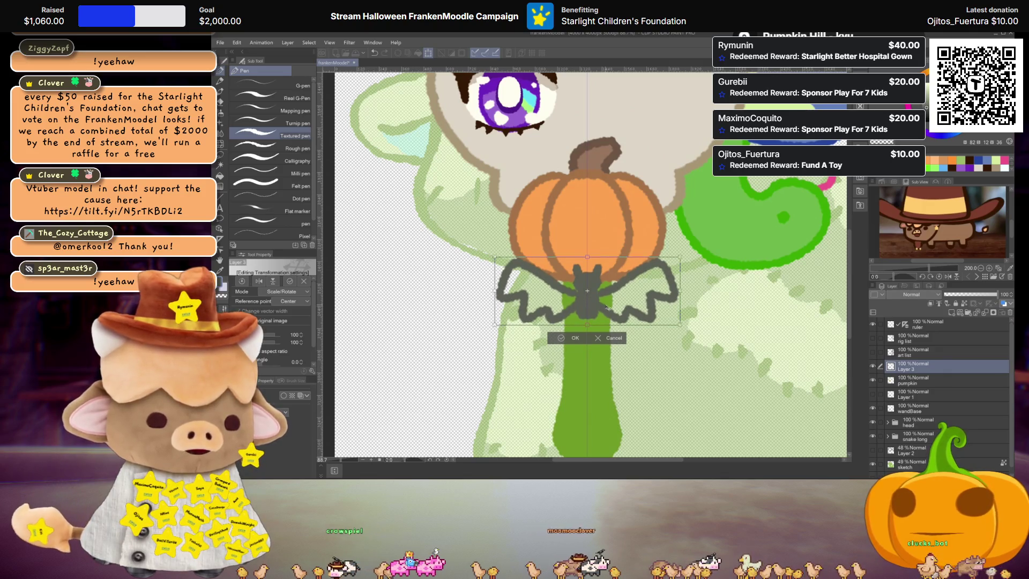
{"action": "key", "text": "Return"}
{"action": "scroll", "coordinate": [608, 307], "scroll_direction": "down", "scroll_amount": 3}
{"action": "scroll", "coordinate": [608, 307], "scroll_direction": "up", "scroll_amount": 2}
{"action": "scroll", "coordinate": [624, 304], "scroll_direction": "up", "scroll_amount": 1}
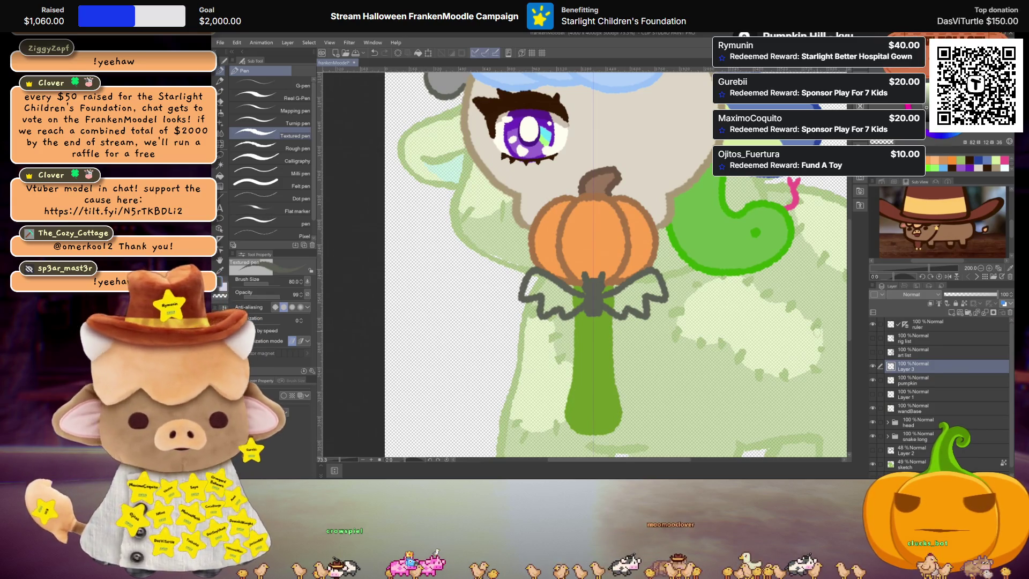
Fill the bat outline with dark grey using the Fill tool
{"action": "key", "text": "g"}
{"action": "left_click", "coordinate": [609, 295]}
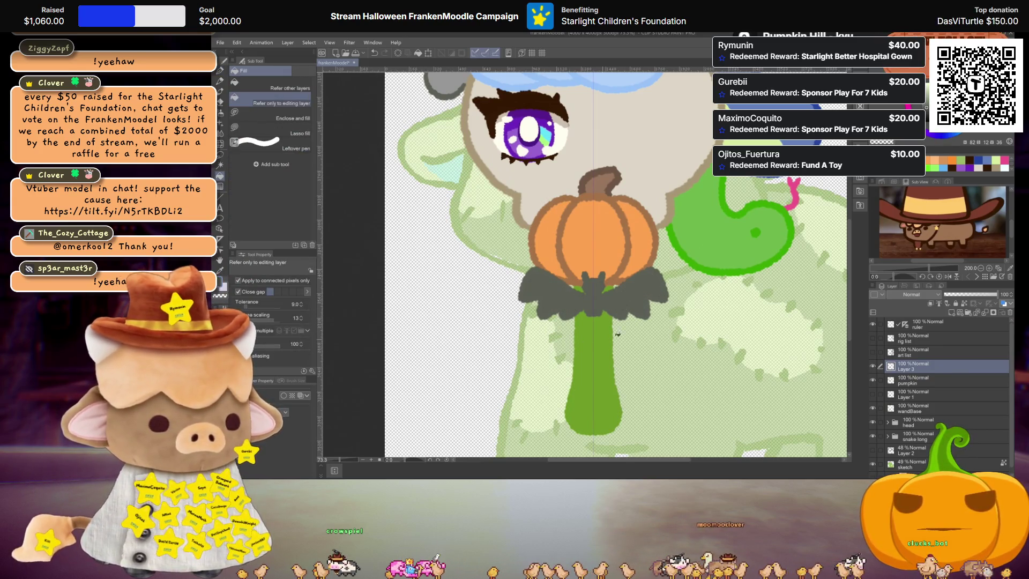
{"action": "scroll", "coordinate": [617, 334], "scroll_direction": "down", "scroll_amount": 2}
{"action": "scroll", "coordinate": [618, 329], "scroll_direction": "up", "scroll_amount": 1}
Nudge the bat slightly upward and enlarge it a little
{"action": "key", "text": "ctrl+t"}
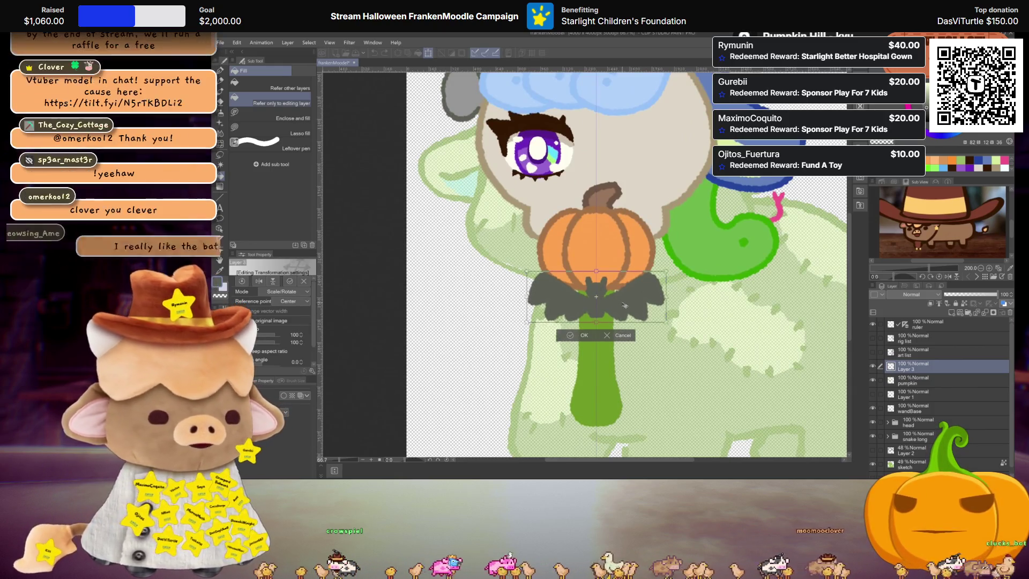
{"action": "left_click_drag", "start_coordinate": [624, 301], "coordinate": [678, 290]}
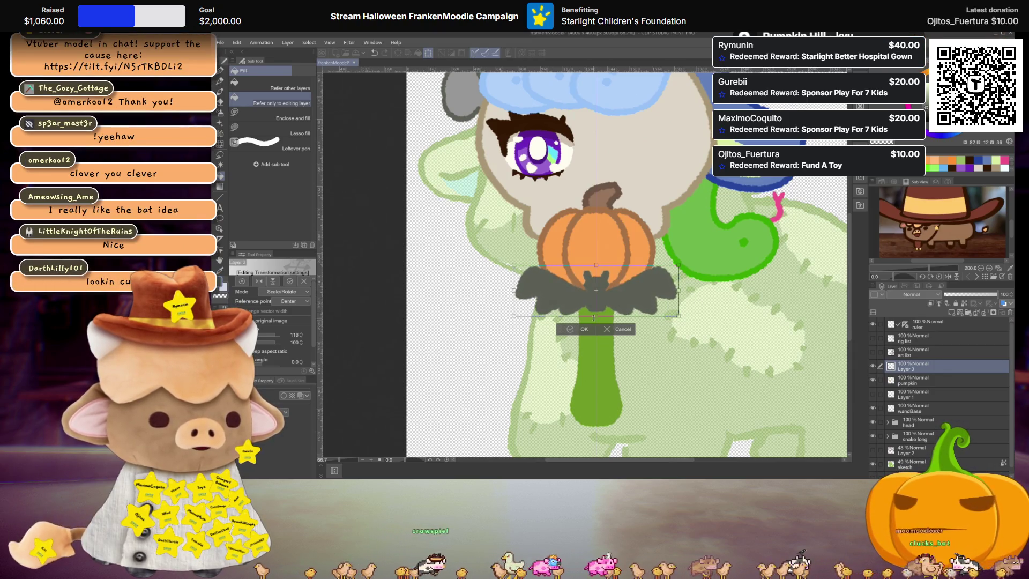
{"action": "left_click_drag", "start_coordinate": [597, 316], "coordinate": [613, 305]}
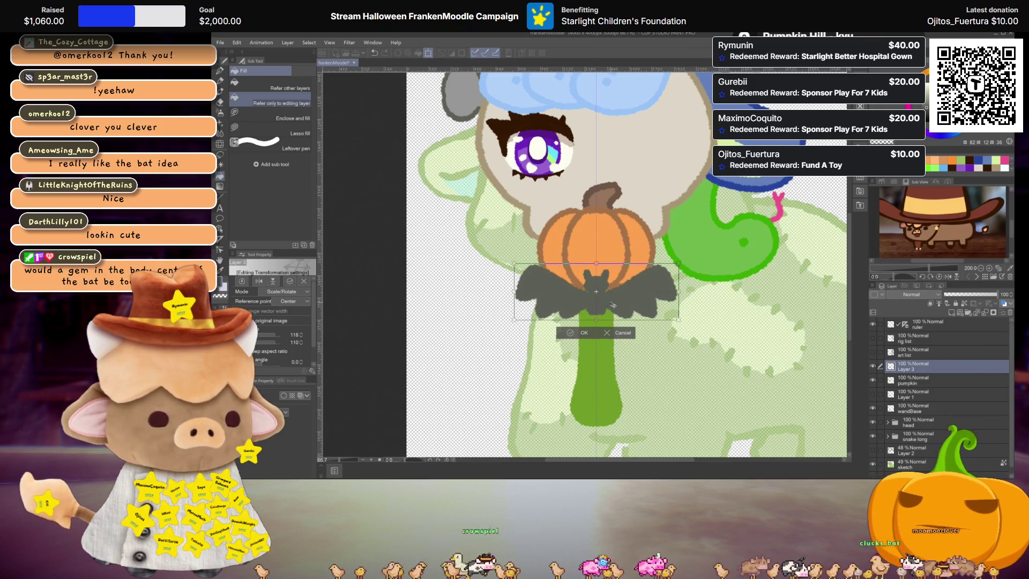
{"action": "key", "text": "Return"}
{"action": "scroll", "coordinate": [617, 309], "scroll_direction": "down", "scroll_amount": 2}
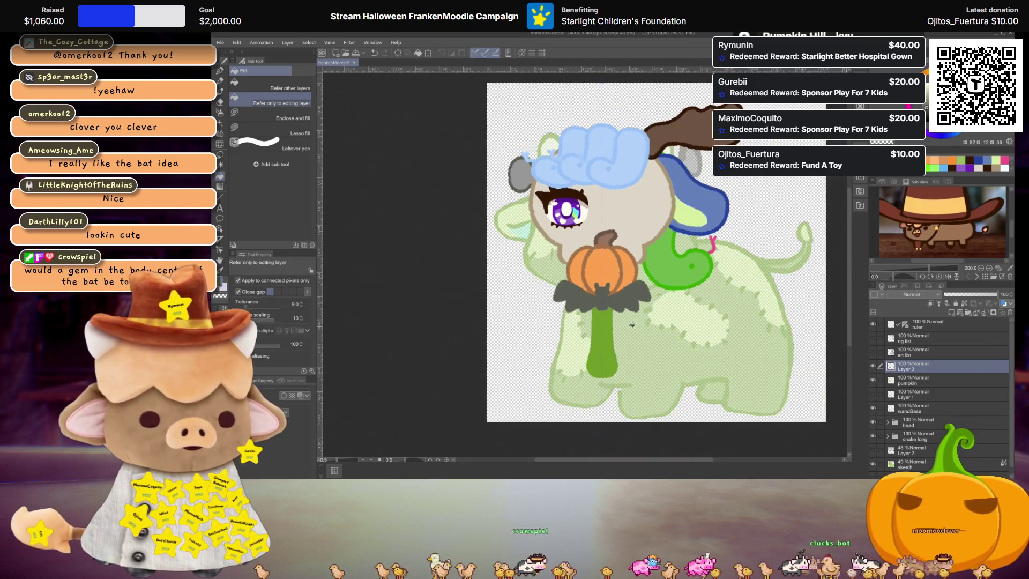
Move the bat further down the green stem in two transforms
{"action": "scroll", "coordinate": [633, 325], "scroll_direction": "up", "scroll_amount": 2}
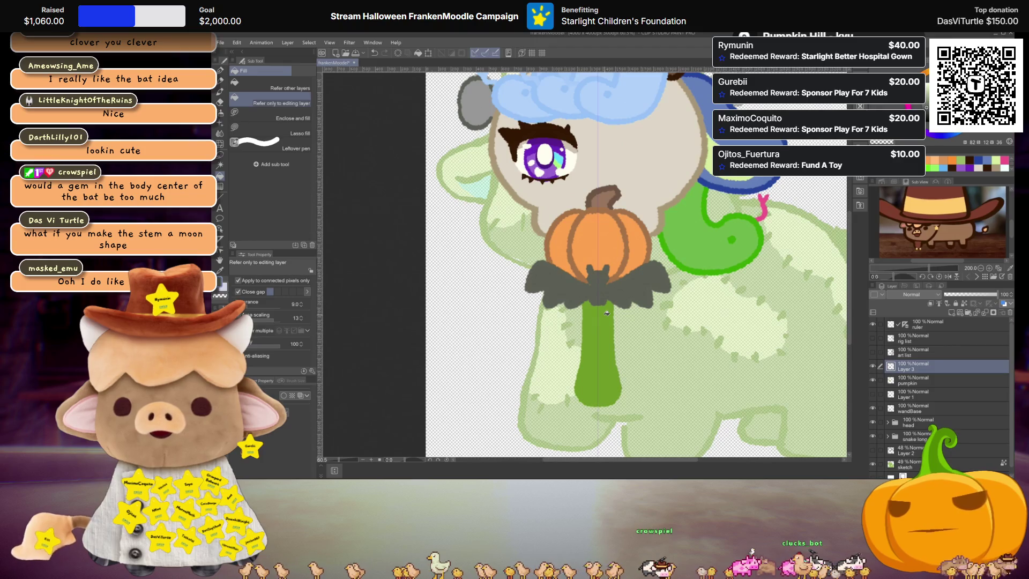
{"action": "scroll", "coordinate": [606, 310], "scroll_direction": "up", "scroll_amount": 1}
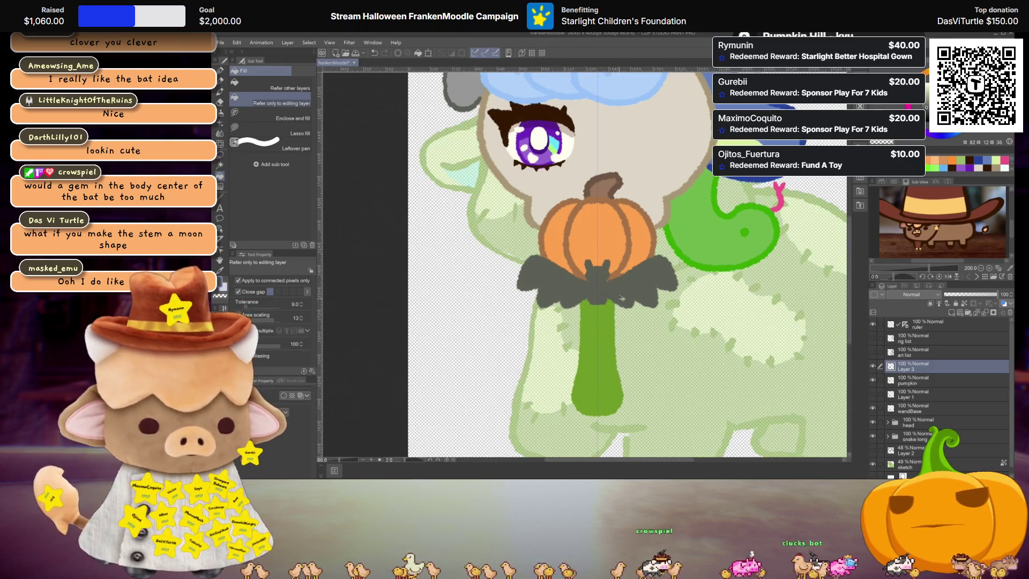
{"action": "key", "text": "ctrl+t"}
{"action": "mouse_move", "coordinate": [622, 298]}
{"action": "left_mouse_down"}
{"action": "mouse_move", "coordinate": [620, 327]}
{"action": "mouse_move", "coordinate": [621, 301]}
{"action": "left_mouse_up"}
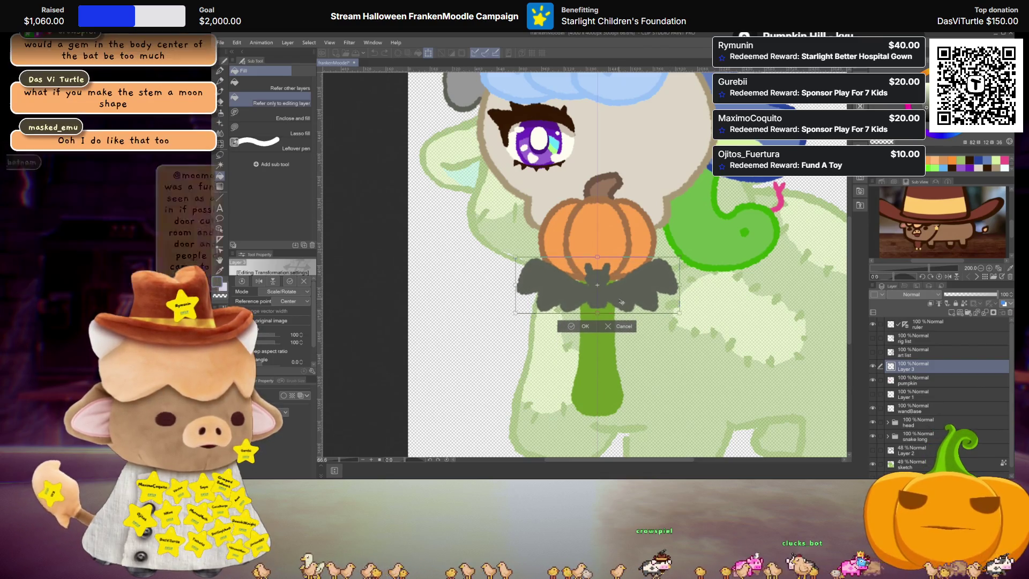
{"action": "key", "text": "Return"}
{"action": "scroll", "coordinate": [615, 290], "scroll_direction": "down", "scroll_amount": 2}
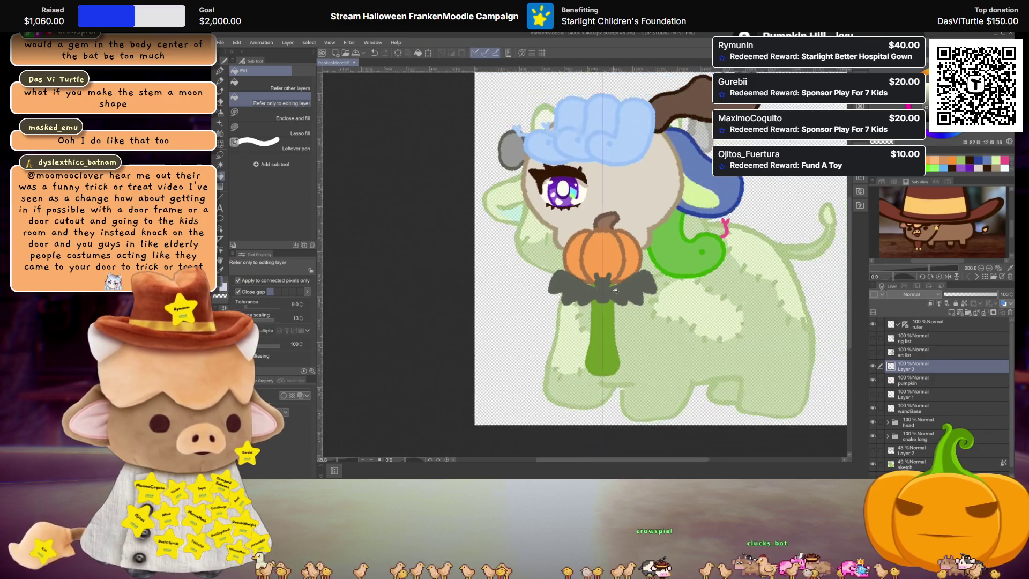
{"action": "scroll", "coordinate": [615, 290], "scroll_direction": "up", "scroll_amount": 2}
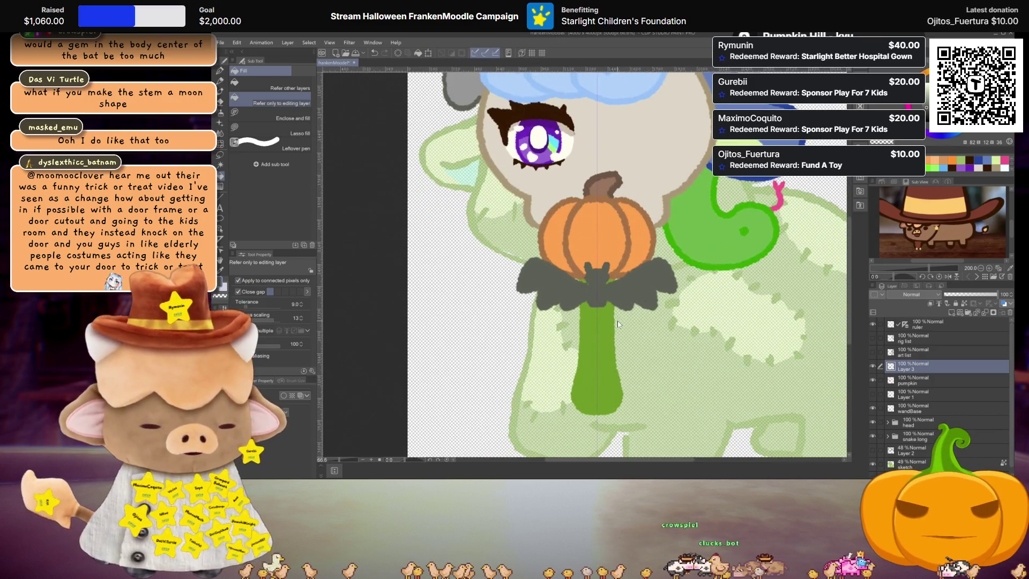
{"action": "key", "text": "ctrl+t"}
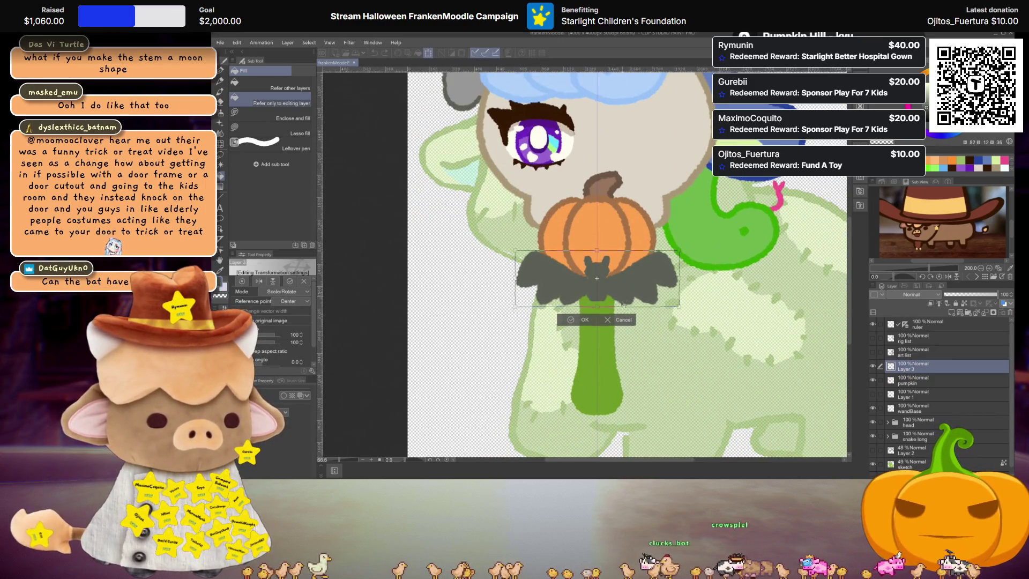
{"action": "left_click_drag", "start_coordinate": [623, 304], "coordinate": [619, 339]}
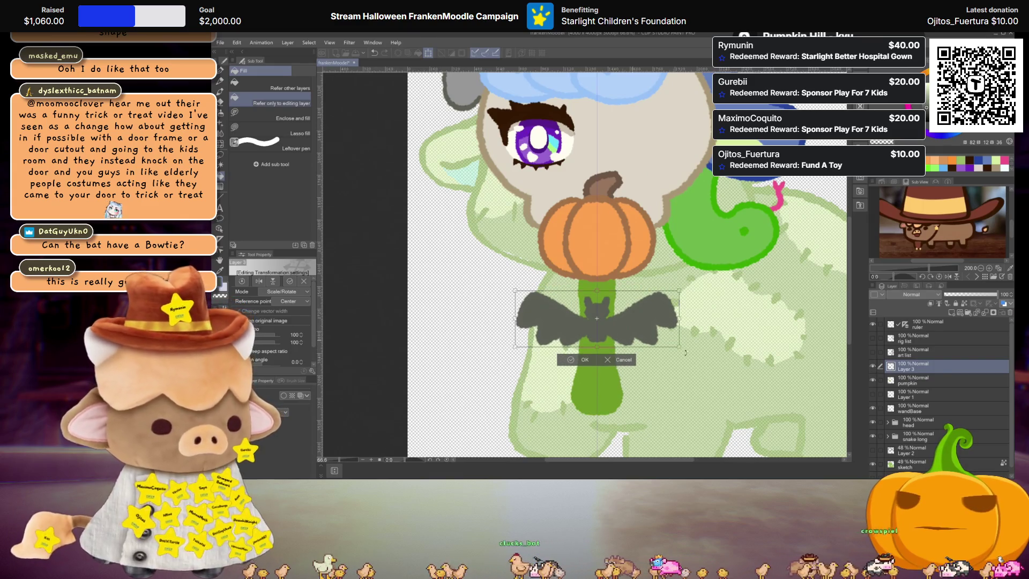
{"action": "key", "text": "Return"}
Show Layer 1's swirl lines briefly, then hide them again
{"action": "left_click", "coordinate": [873, 396]}
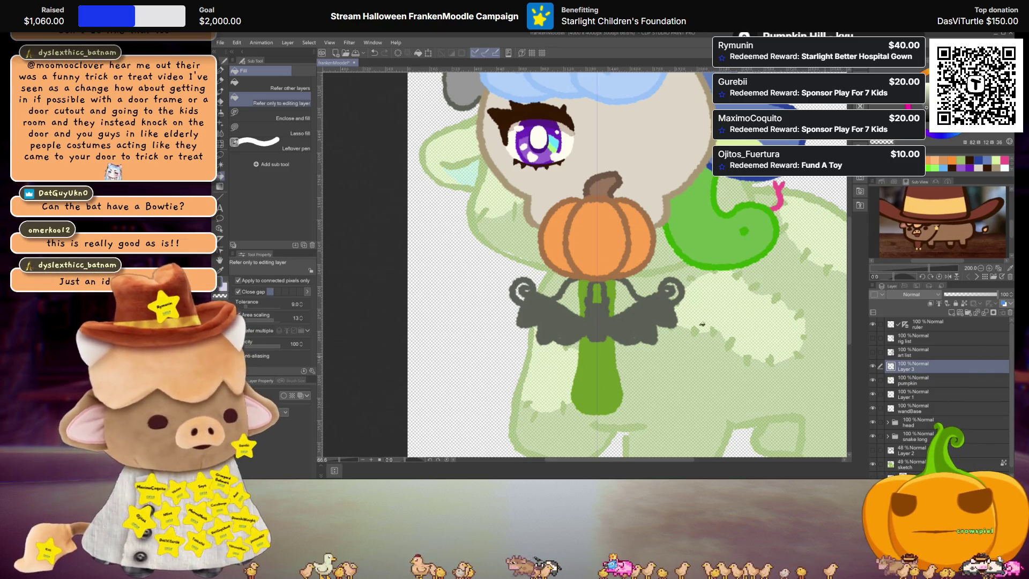
{"action": "left_click", "coordinate": [884, 395]}
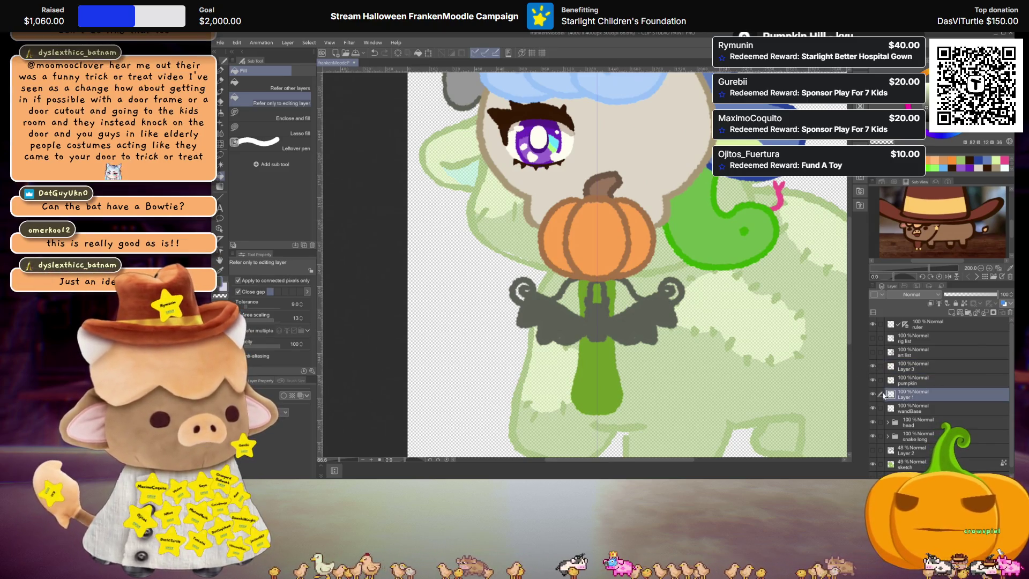
{"action": "left_click", "coordinate": [872, 395]}
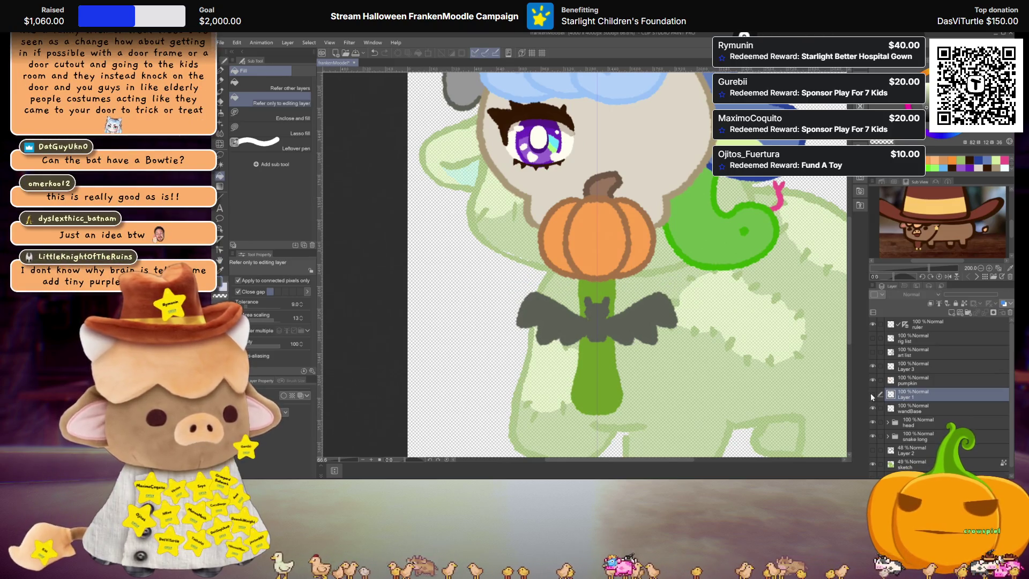
{"action": "scroll", "coordinate": [575, 246], "scroll_direction": "up", "scroll_amount": 1}
Reselect Layer 3 and move the bat back up just below the pumpkin
{"action": "left_click", "coordinate": [924, 369]}
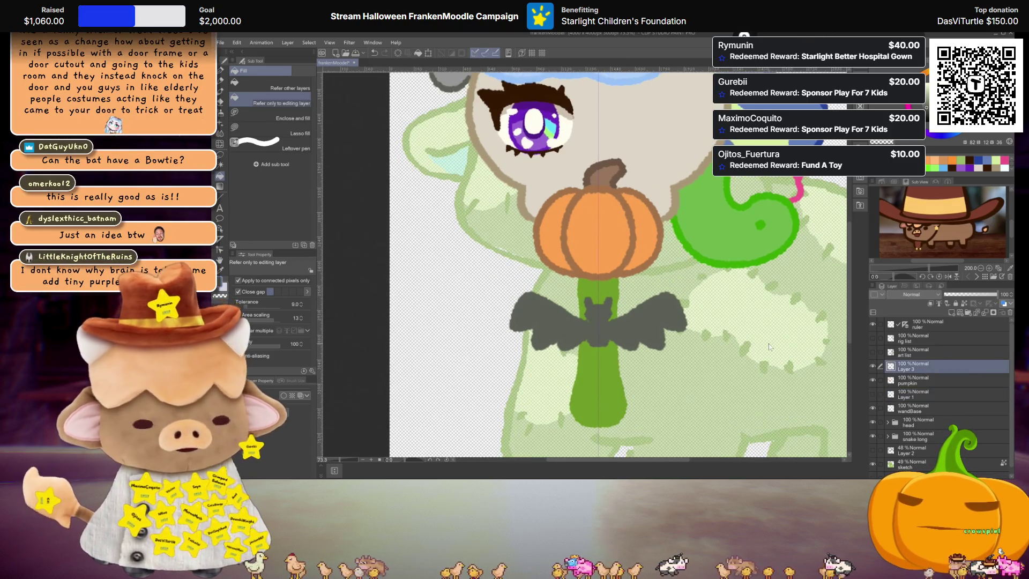
{"action": "key", "text": "ctrl+t"}
{"action": "left_click_drag", "start_coordinate": [647, 336], "coordinate": [647, 319]}
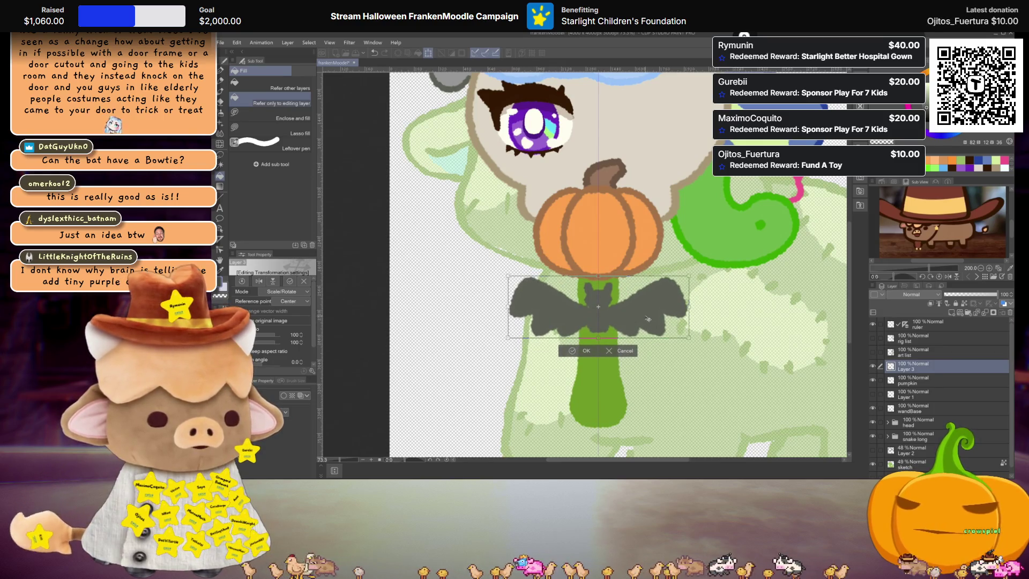
{"action": "key", "text": "Return"}
{"action": "scroll", "coordinate": [647, 319], "scroll_direction": "down", "scroll_amount": 5}
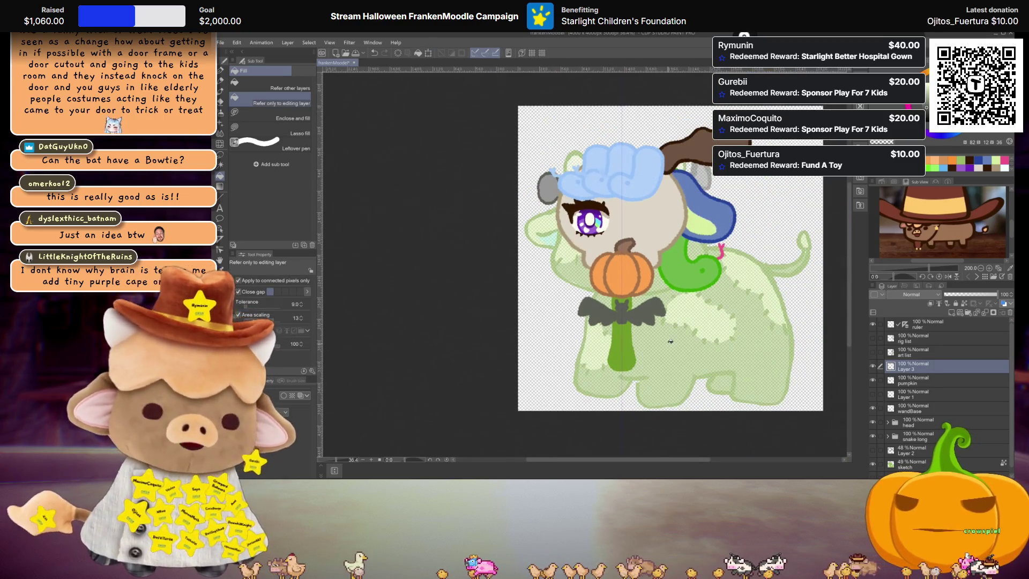
{"action": "scroll", "coordinate": [670, 341], "scroll_direction": "up", "scroll_amount": 2}
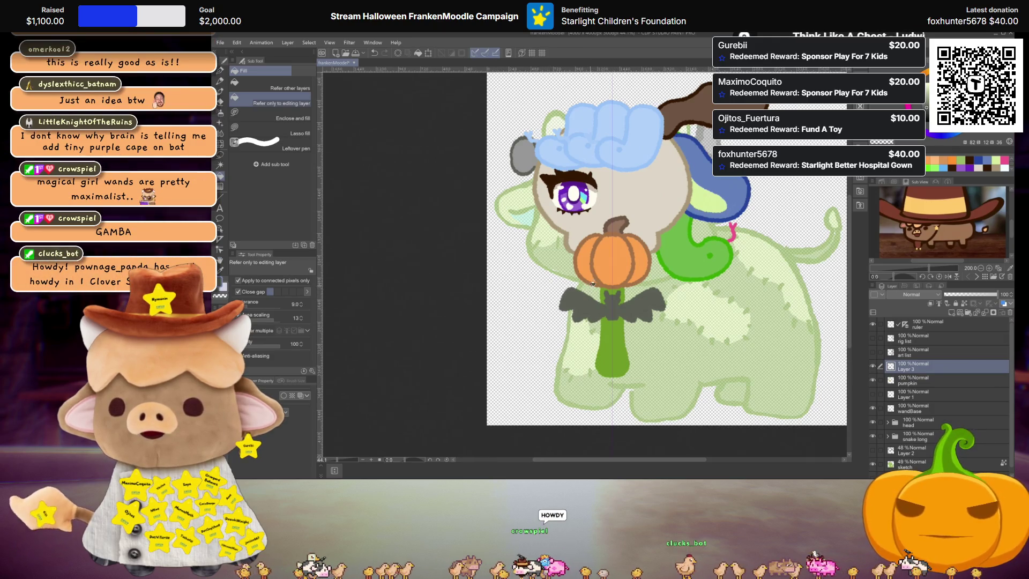
Name the bat layer batWand and move the empty Layer 1 just above the pumpkin layer
{"action": "scroll", "coordinate": [593, 238], "scroll_direction": "up", "scroll_amount": 1}
{"action": "scroll", "coordinate": [615, 234], "scroll_direction": "up", "scroll_amount": 1}
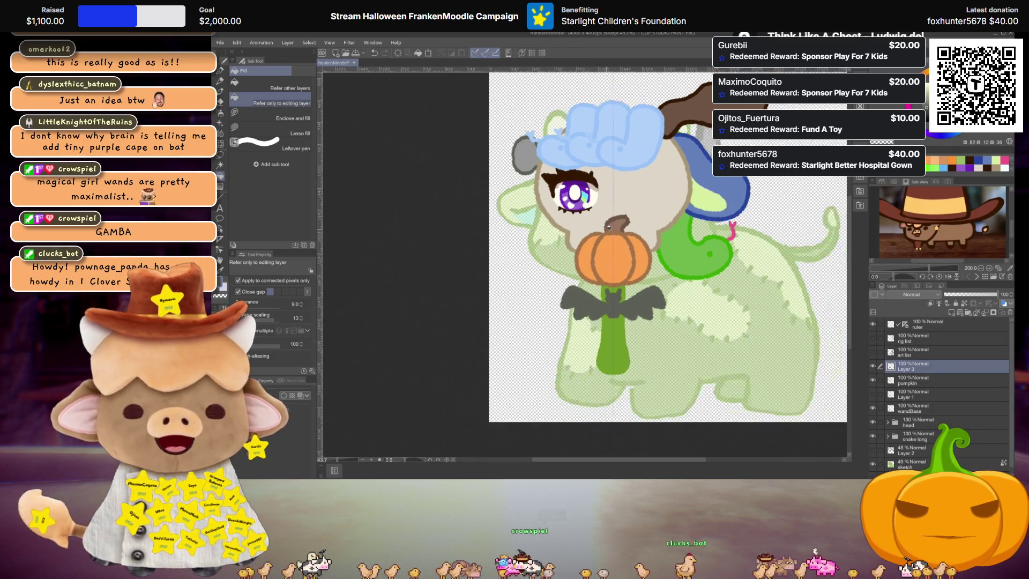
{"action": "scroll", "coordinate": [625, 296], "scroll_direction": "up", "scroll_amount": 2}
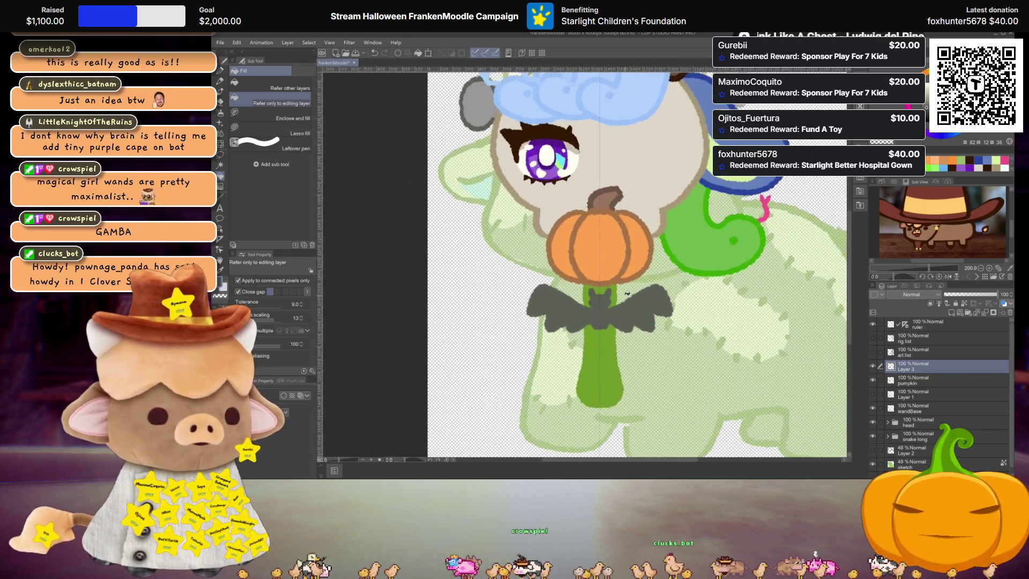
{"action": "double_click", "coordinate": [905, 369]}
{"action": "type", "text": "batWand"}
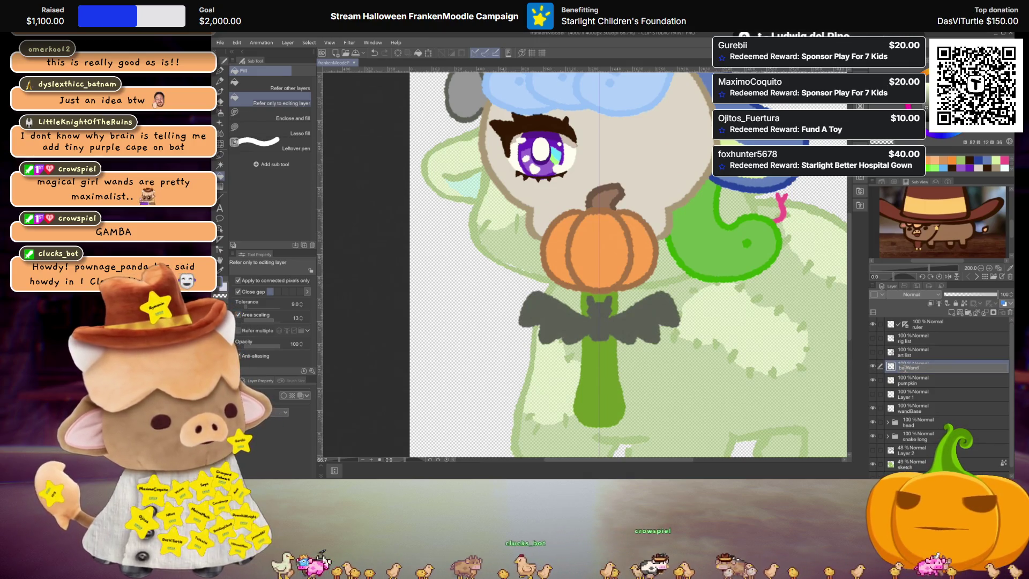
{"action": "left_click", "coordinate": [904, 396]}
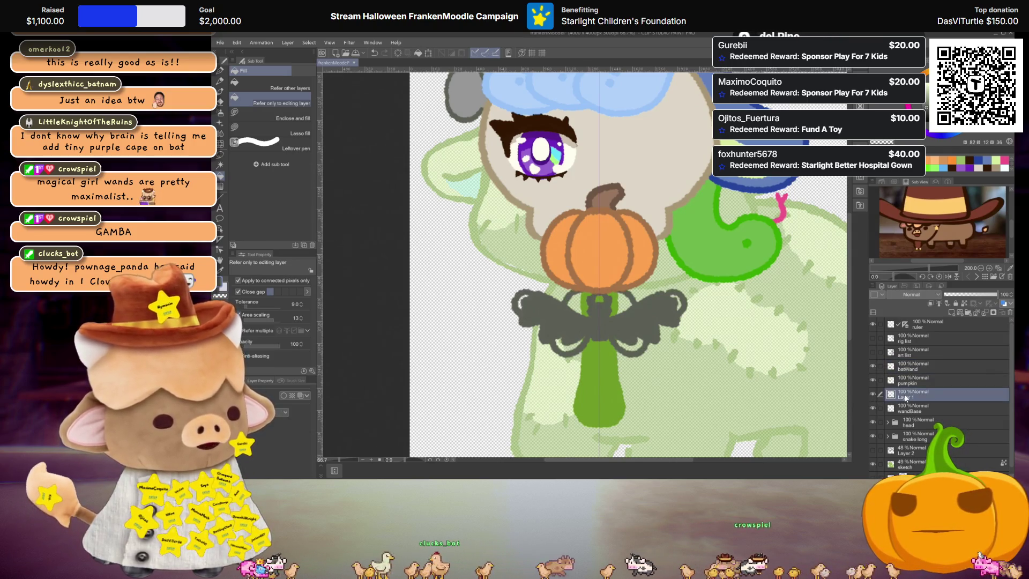
{"action": "left_click_drag", "start_coordinate": [906, 394], "coordinate": [910, 382]}
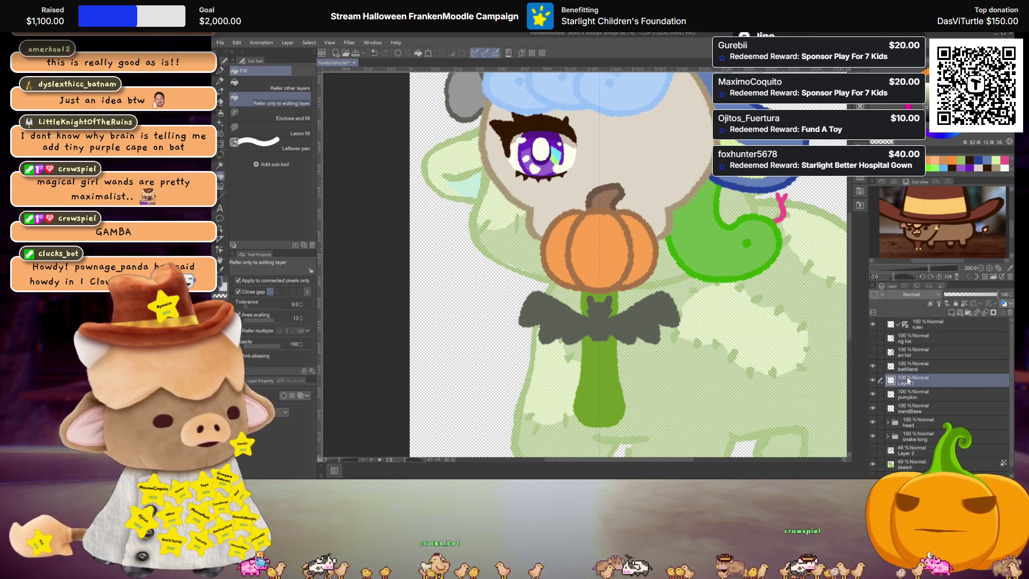
{"action": "scroll", "coordinate": [617, 271], "scroll_direction": "up", "scroll_amount": 3}
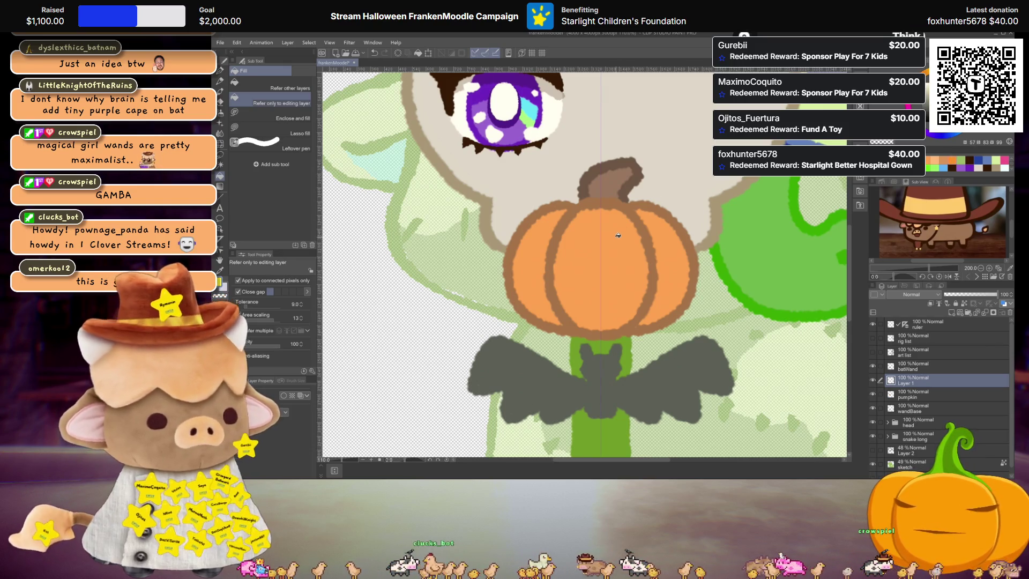
Paint two glowing yellow eyes on the pumpkin with the Textured pen
{"action": "key", "text": "p"}
{"action": "left_click_drag", "start_coordinate": [560, 251], "coordinate": [564, 268]}
{"action": "left_click_drag", "start_coordinate": [640, 259], "coordinate": [637, 269]}
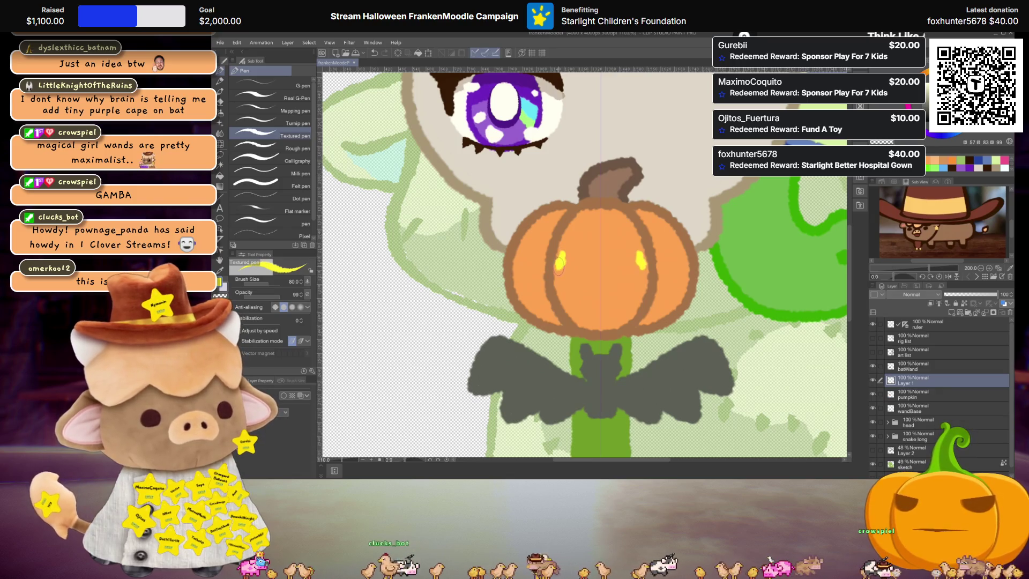
{"action": "left_click_drag", "start_coordinate": [564, 249], "coordinate": [567, 270]}
{"action": "left_click_drag", "start_coordinate": [633, 255], "coordinate": [635, 271]}
{"action": "mouse_move", "coordinate": [568, 252]}
{"action": "left_mouse_down"}
{"action": "mouse_move", "coordinate": [567, 270]}
{"action": "mouse_move", "coordinate": [640, 284]}
{"action": "mouse_move", "coordinate": [601, 297]}
{"action": "left_mouse_up"}
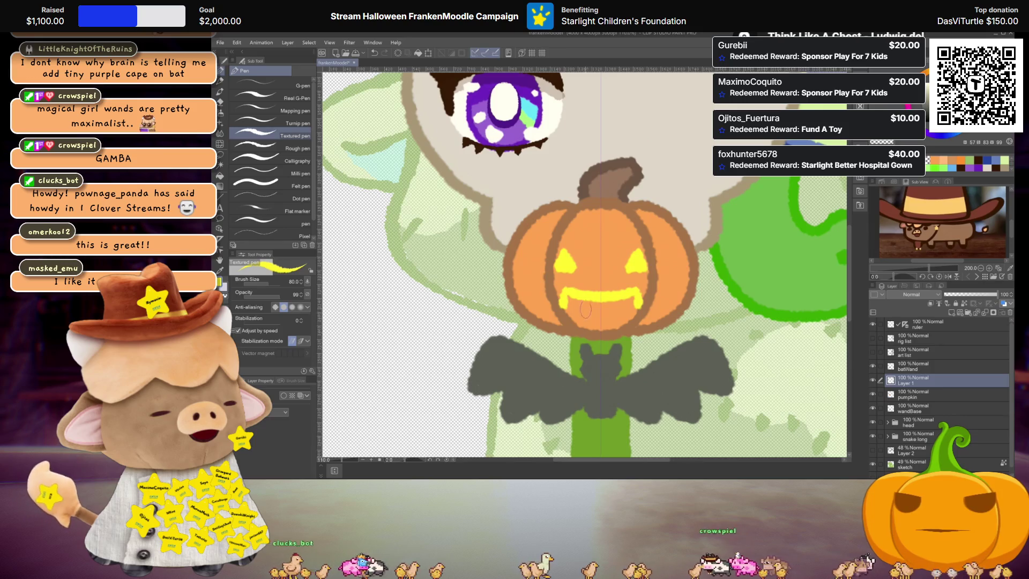
Paint and tidy the yellow toothy grin below the eyes
{"action": "mouse_move", "coordinate": [562, 287]}
{"action": "left_mouse_down"}
{"action": "mouse_move", "coordinate": [565, 302]}
{"action": "mouse_move", "coordinate": [600, 316]}
{"action": "left_mouse_up"}
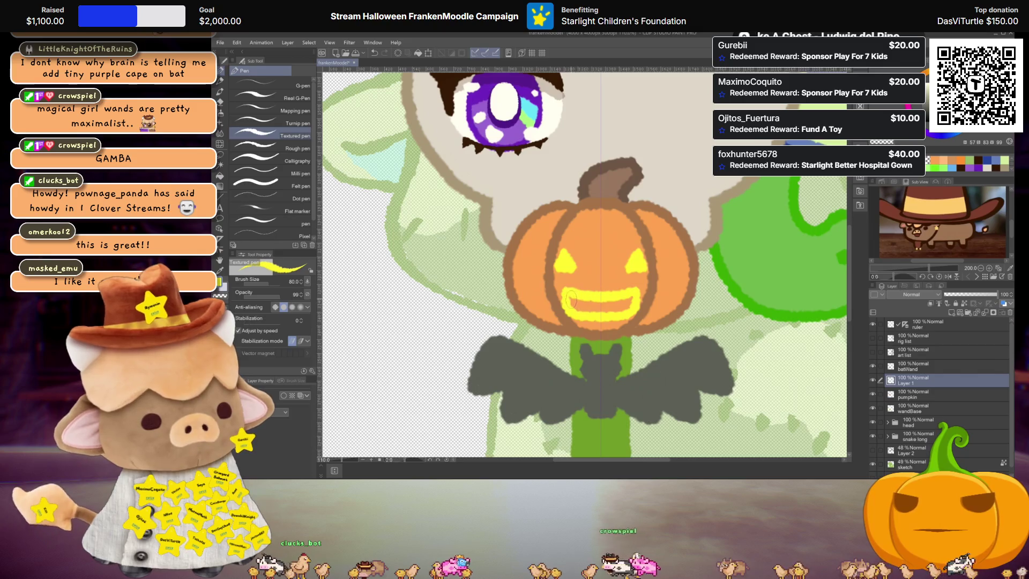
{"action": "left_click_drag", "start_coordinate": [580, 305], "coordinate": [595, 306]}
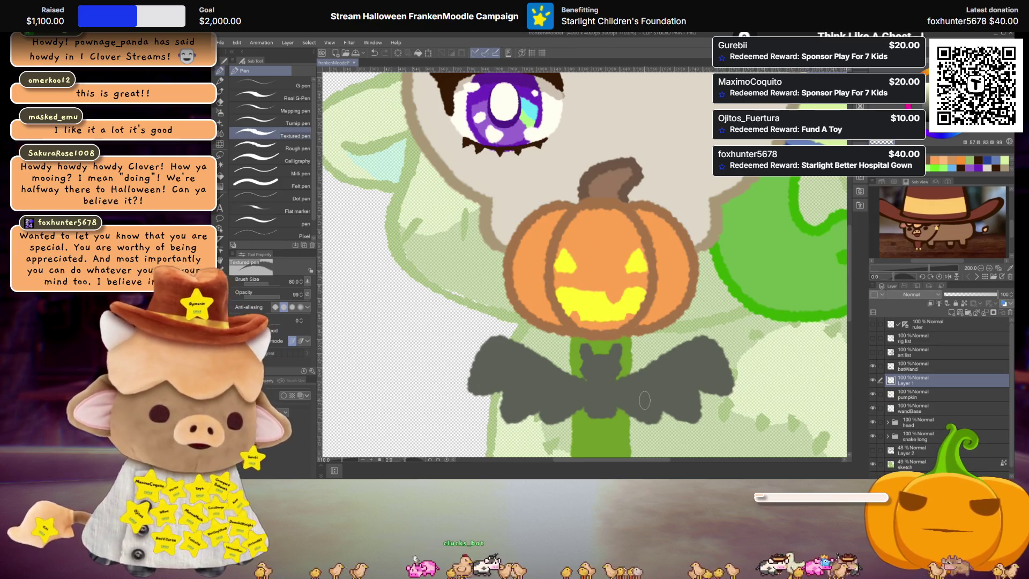
{"action": "scroll", "coordinate": [645, 400], "scroll_direction": "down", "scroll_amount": 4}
{"action": "scroll", "coordinate": [625, 338], "scroll_direction": "up", "scroll_amount": 2}
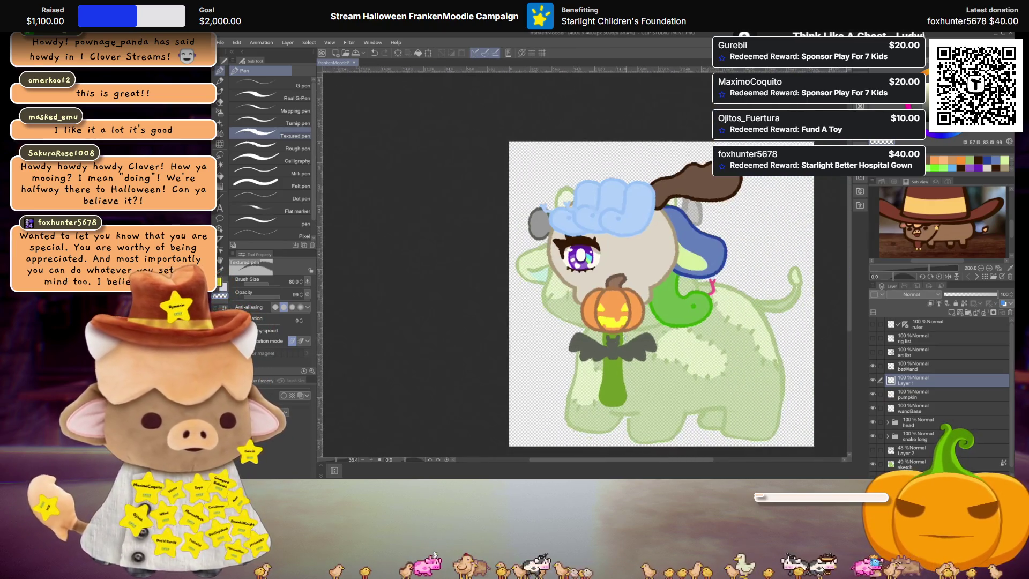
Resize the jack-o'-lantern face so it fits the pumpkin
{"action": "key", "text": "ctrl+t"}
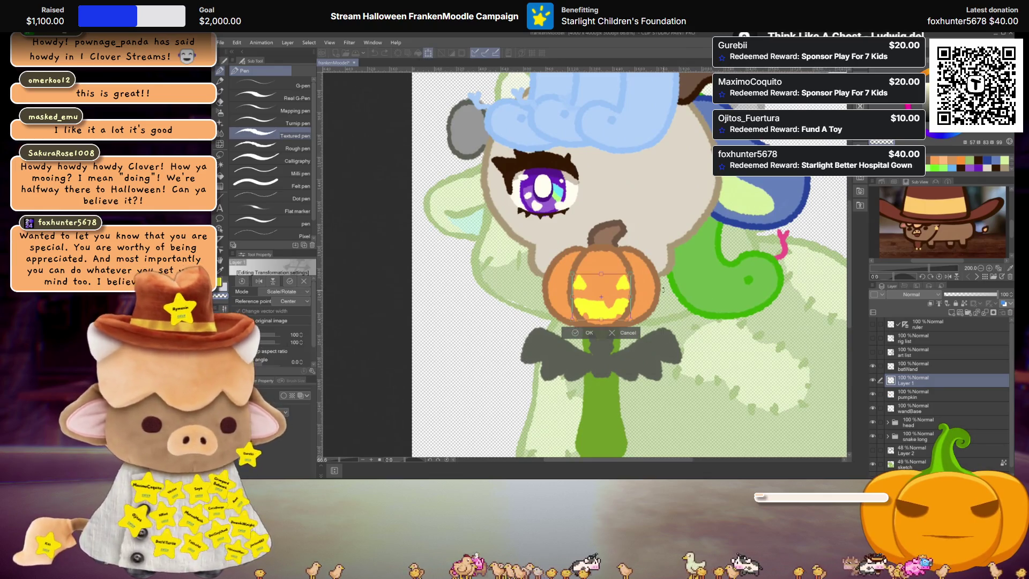
{"action": "left_click_drag", "start_coordinate": [629, 296], "coordinate": [623, 297]}
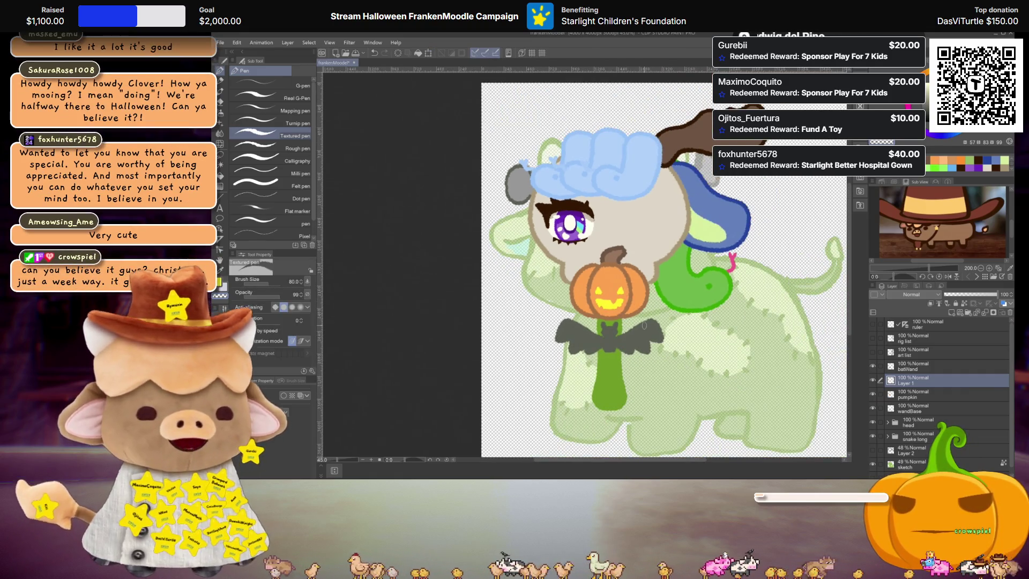
{"action": "scroll", "coordinate": [627, 306], "scroll_direction": "up", "scroll_amount": 2}
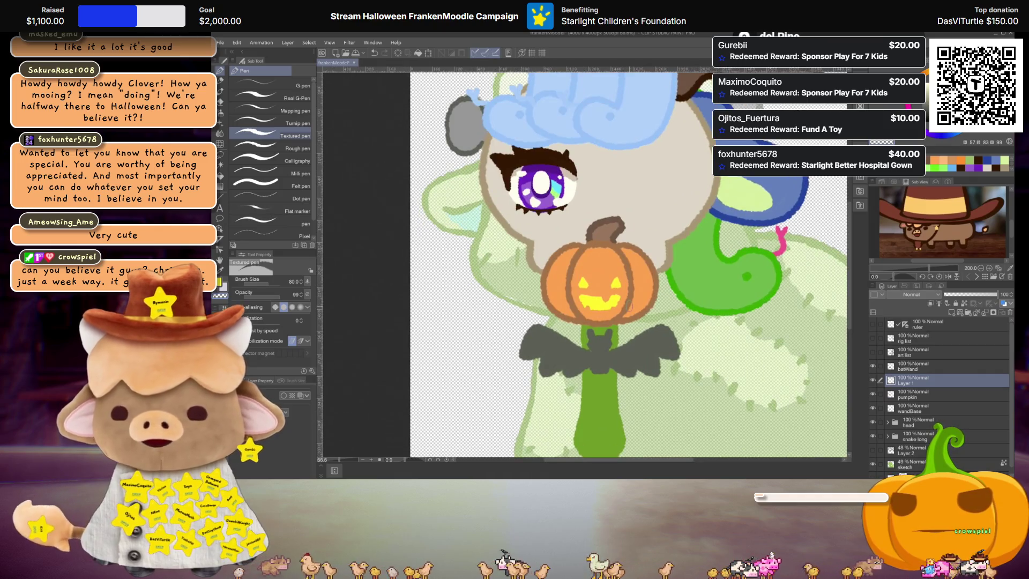
{"action": "key", "text": "ctrl+t"}
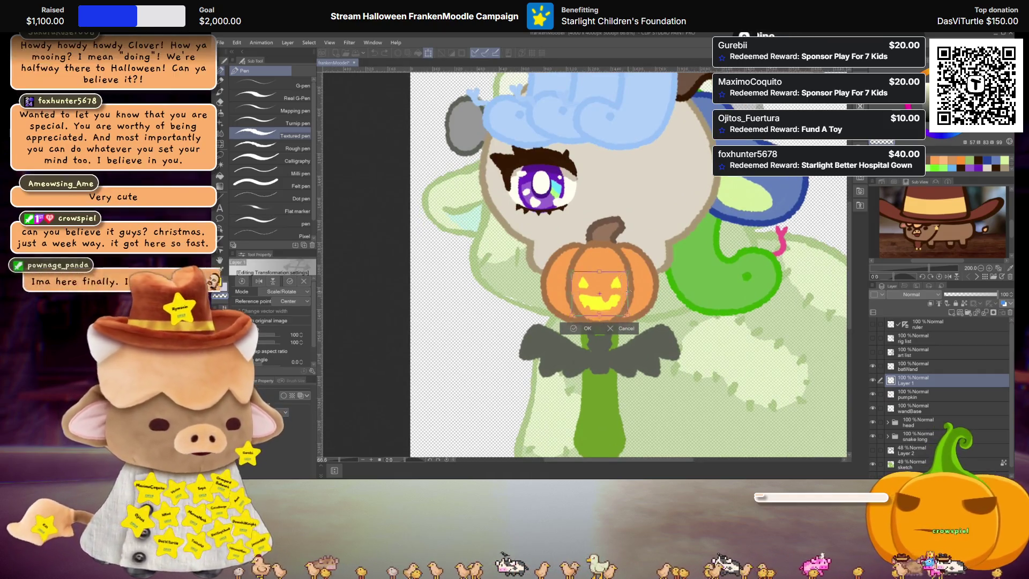
{"action": "mouse_move", "coordinate": [624, 294]}
{"action": "left_mouse_down"}
{"action": "mouse_move", "coordinate": [638, 291]}
{"action": "mouse_move", "coordinate": [622, 294]}
{"action": "left_mouse_up"}
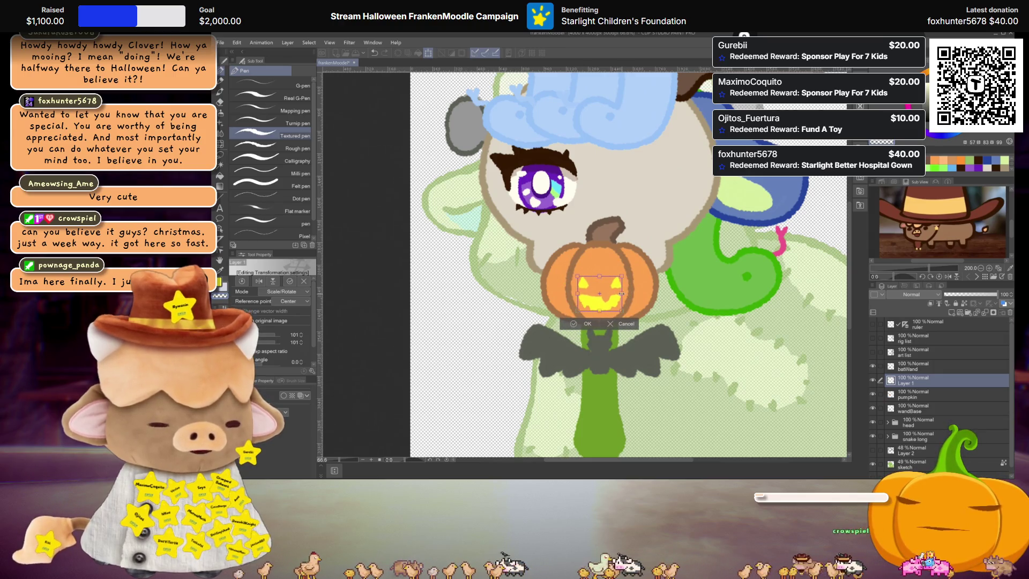
{"action": "key", "text": "Return"}
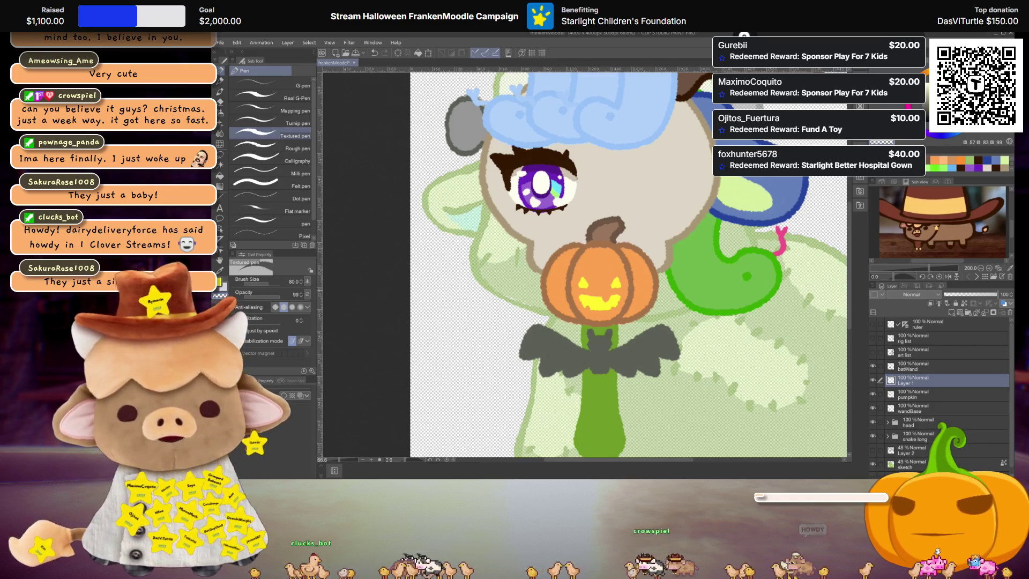
Zoom out to see more of the drawing
{"action": "key", "text": "ctrl+minus"}
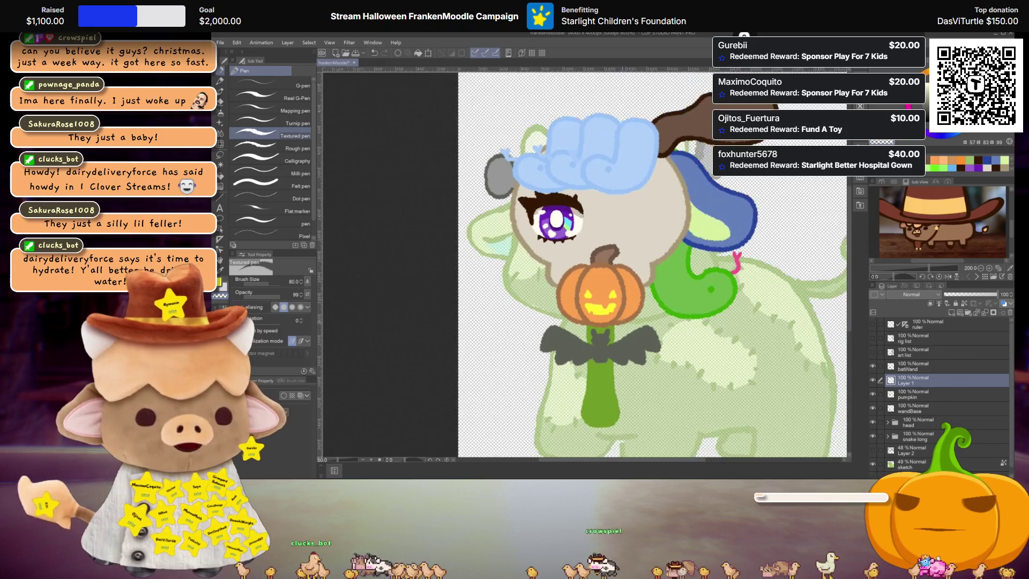
{"action": "key", "text": "ctrl+minus"}
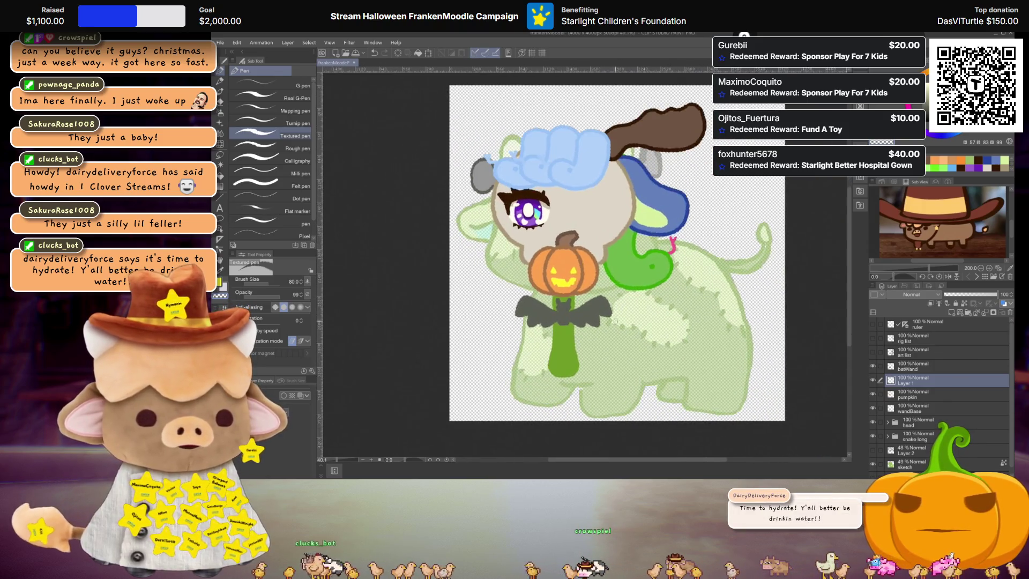
{"action": "key", "text": "ctrl+plus"}
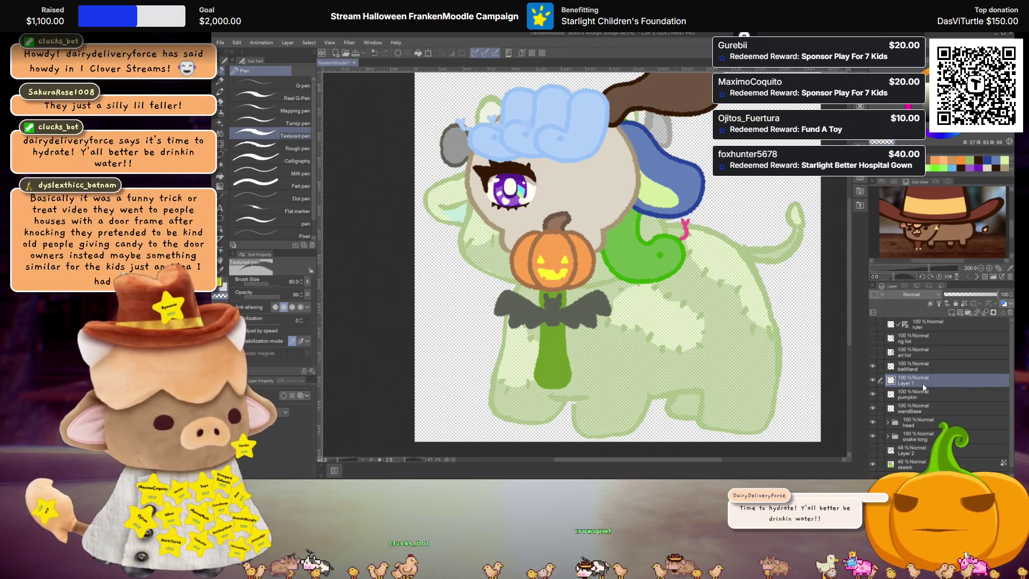
Group batWand, pumpkin and wandBase into a folder named 'wand' and hide it
{"action": "key", "text": "Delete"}
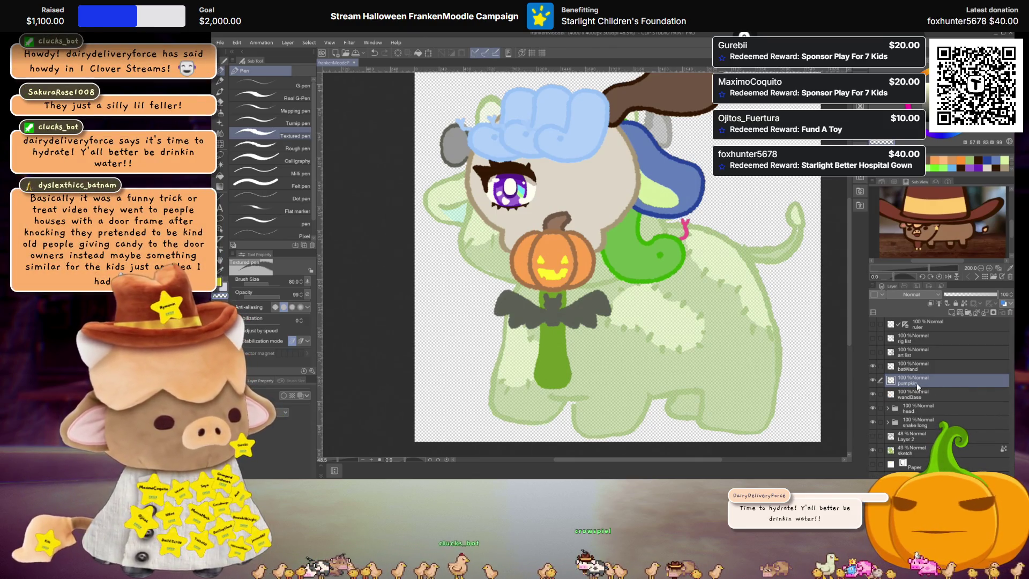
{"action": "left_click", "coordinate": [910, 367], "text": "ctrl"}
{"action": "left_click", "coordinate": [908, 393], "text": "shift"}
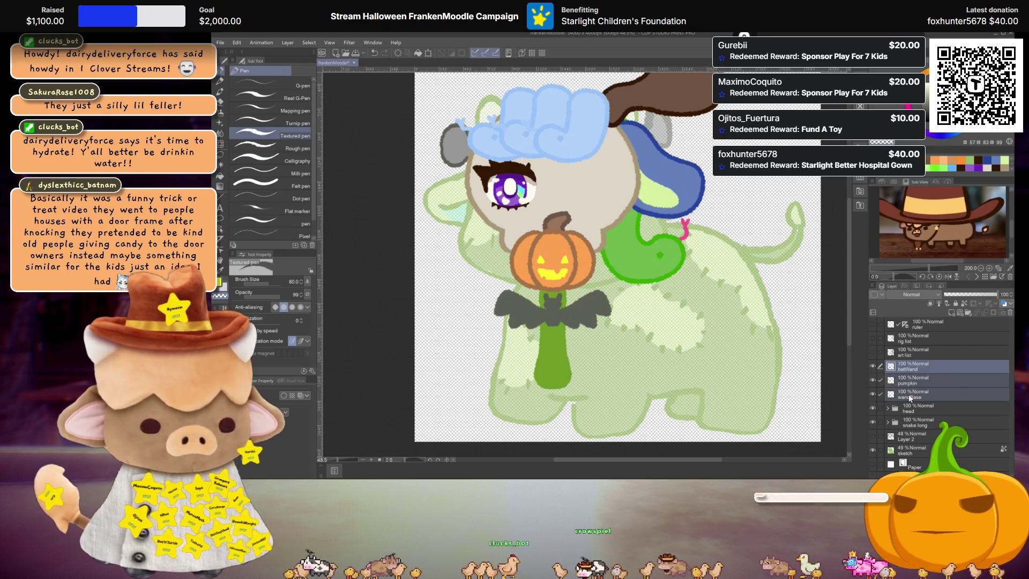
{"action": "key", "text": "ctrl+g"}
{"action": "double_click", "coordinate": [910, 368]}
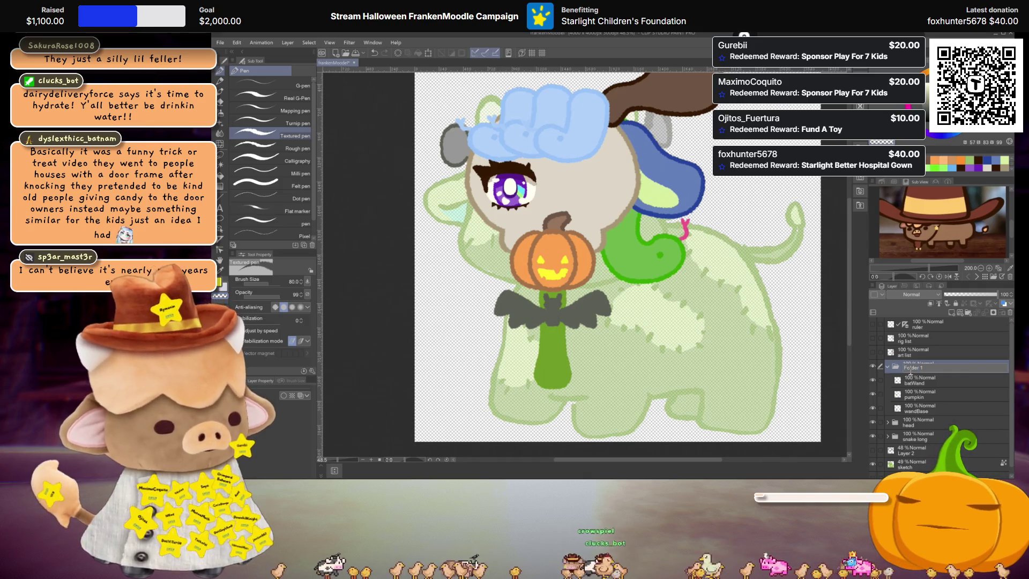
{"action": "type", "text": "wand"}
{"action": "key", "text": "Return"}
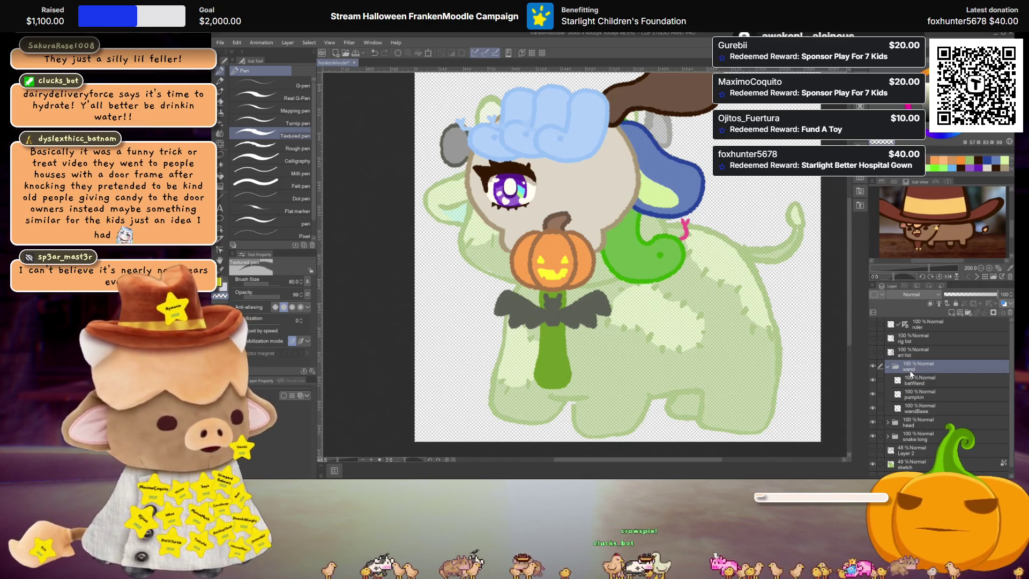
{"action": "left_click", "coordinate": [888, 367]}
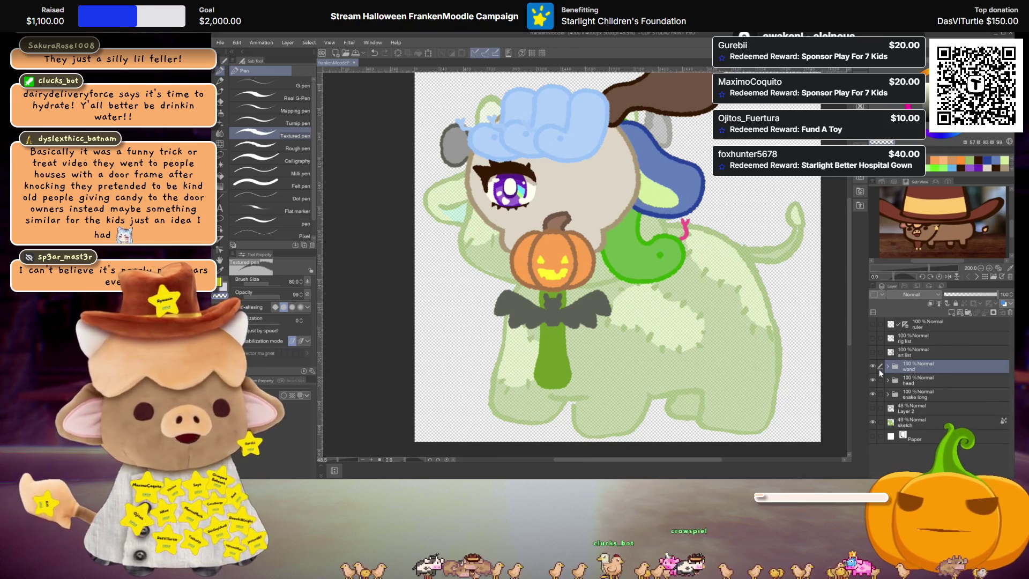
{"action": "left_click", "coordinate": [872, 366]}
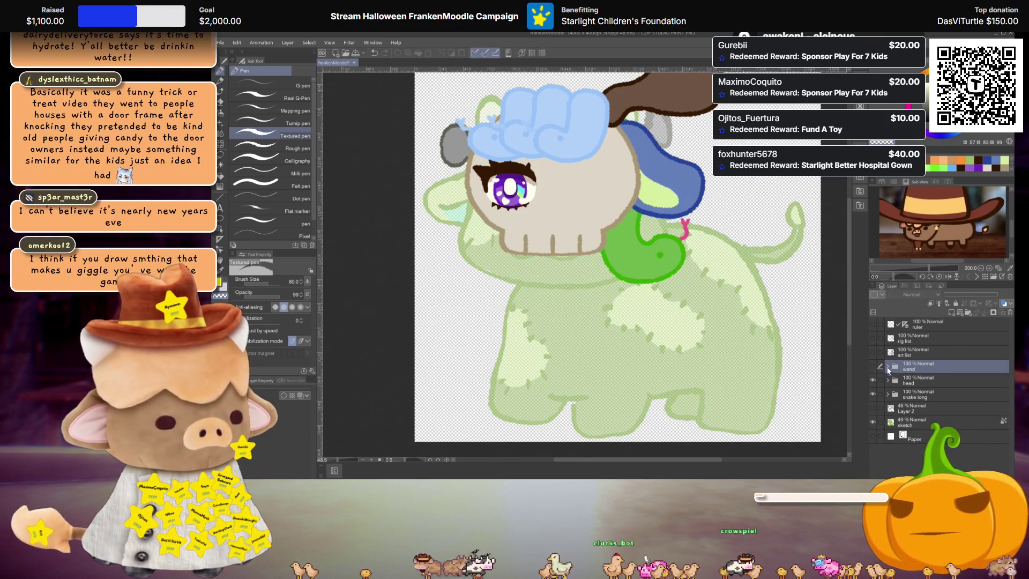
Cross out '7 Magic wand' on the handwritten art list, then hide the art and rig lists
{"action": "left_click", "coordinate": [872, 352]}
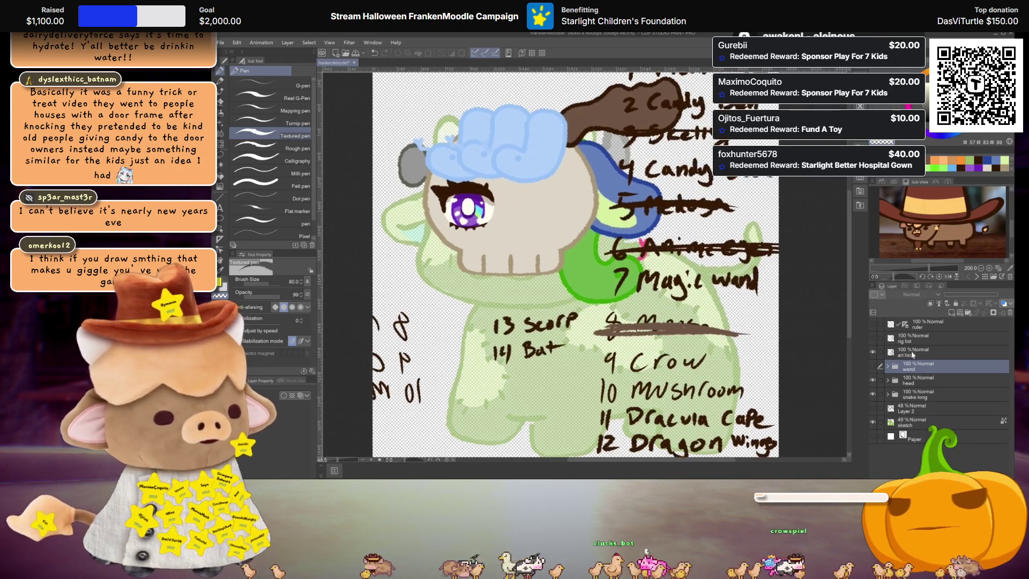
{"action": "left_click", "coordinate": [924, 353]}
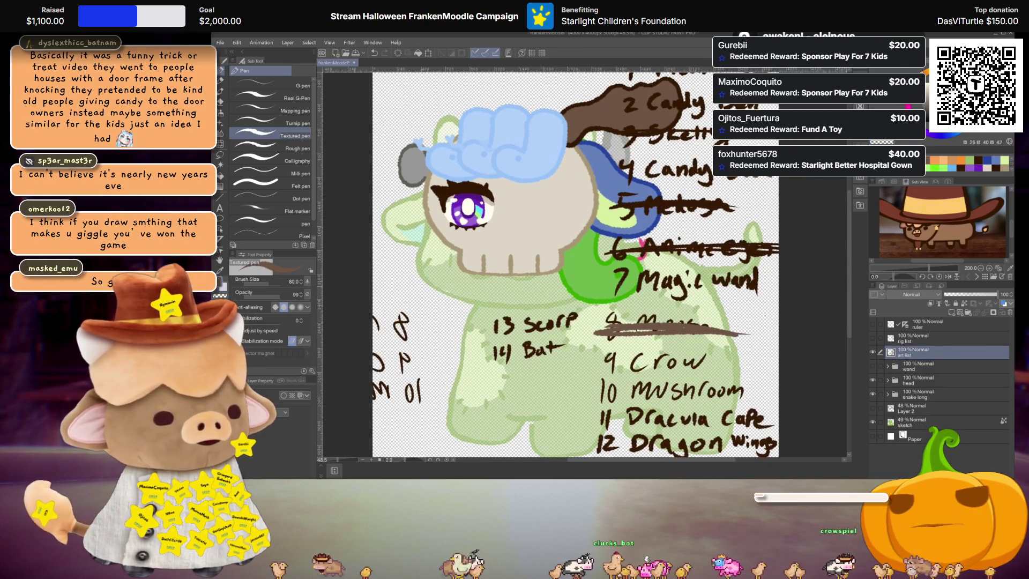
{"action": "mouse_move", "coordinate": [610, 284]}
{"action": "left_mouse_down"}
{"action": "mouse_move", "coordinate": [767, 284]}
{"action": "mouse_move", "coordinate": [639, 286]}
{"action": "left_mouse_up"}
{"action": "key", "text": "ctrl+minus"}
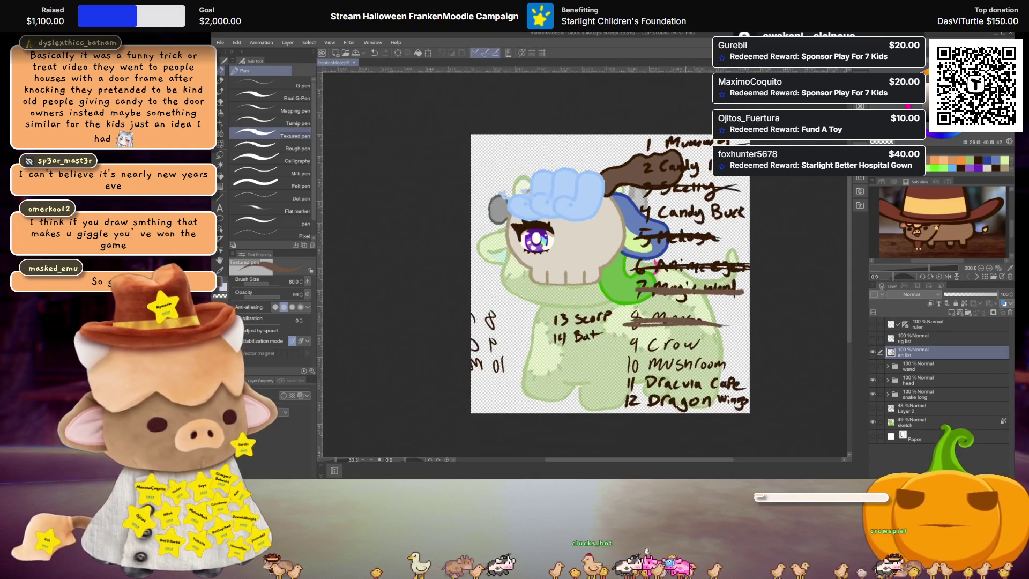
{"action": "key", "text": "ctrl+plus"}
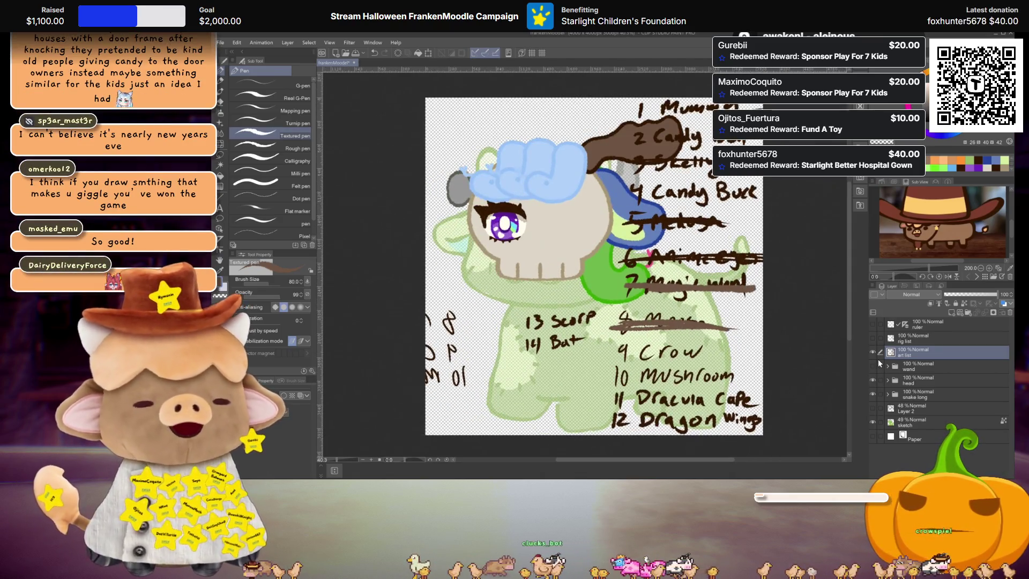
{"action": "left_click", "coordinate": [874, 353]}
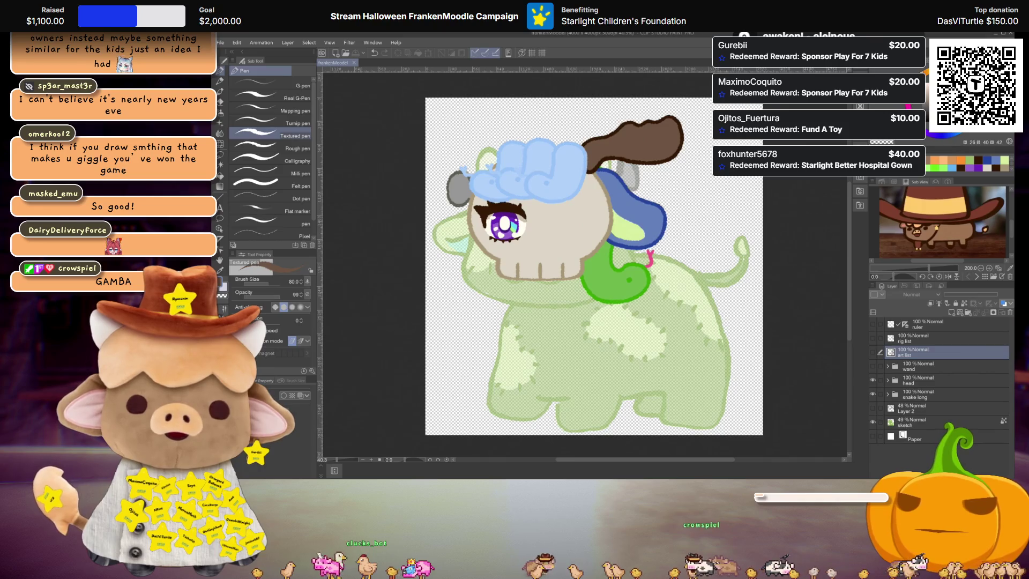
{"action": "left_click", "coordinate": [873, 338]}
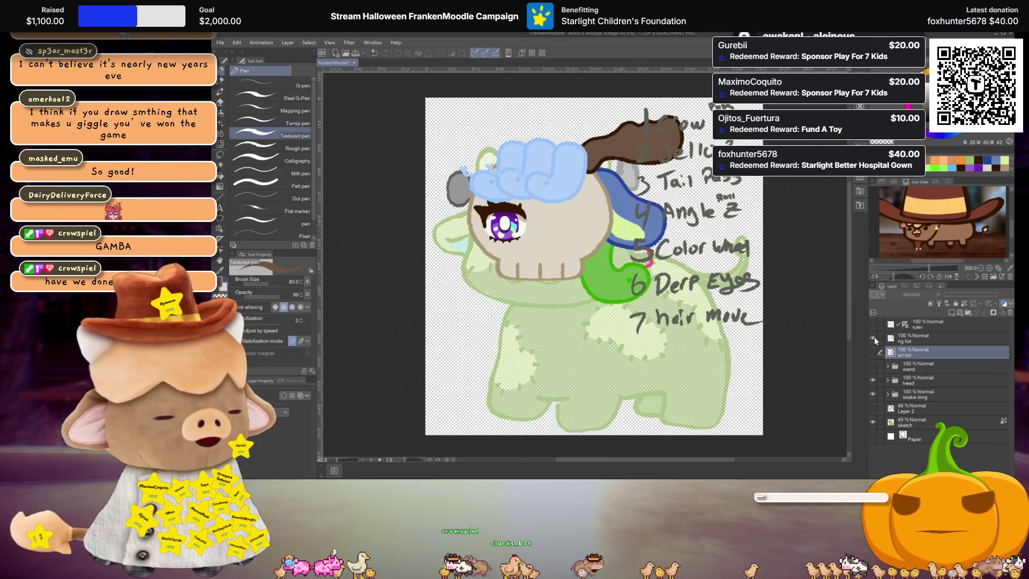
{"action": "left_click", "coordinate": [873, 338]}
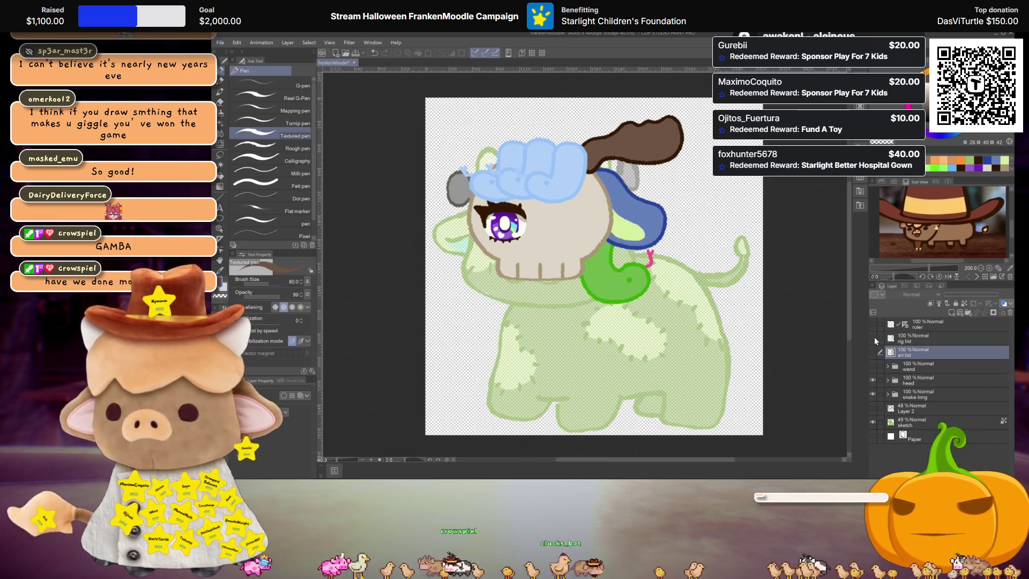
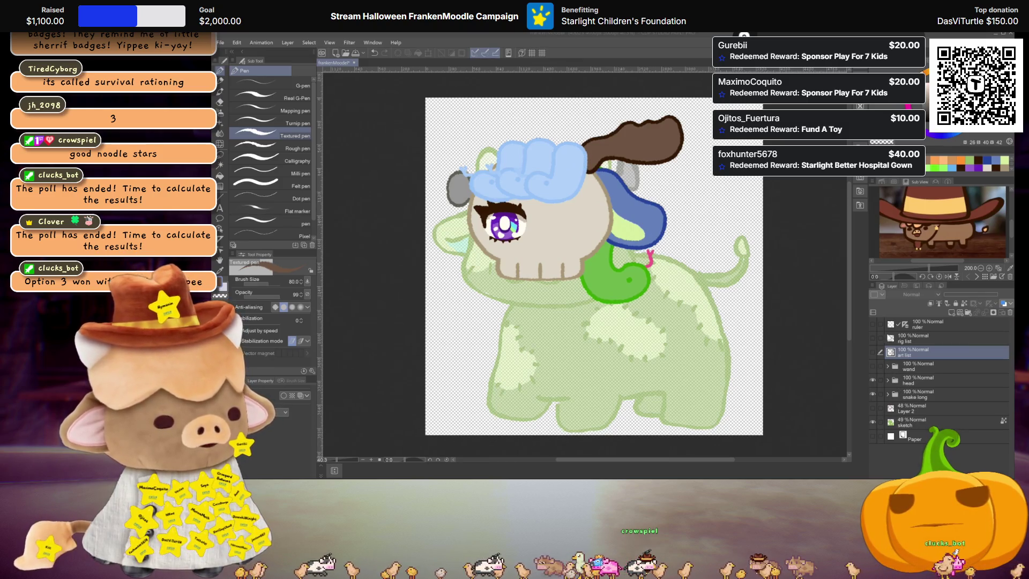
Show and select the rig list layer, then handwrite '8 Loaf' below '7 hair move'
{"action": "left_click", "coordinate": [879, 338]}
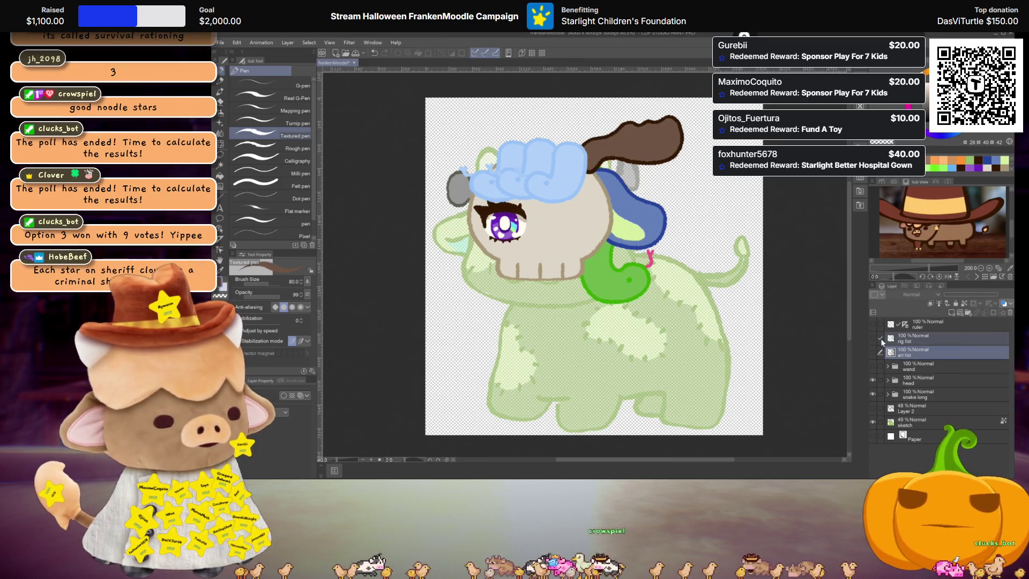
{"action": "left_click", "coordinate": [873, 338]}
{"action": "left_click", "coordinate": [930, 340]}
{"action": "scroll", "coordinate": [653, 335], "scroll_direction": "up", "scroll_amount": 3}
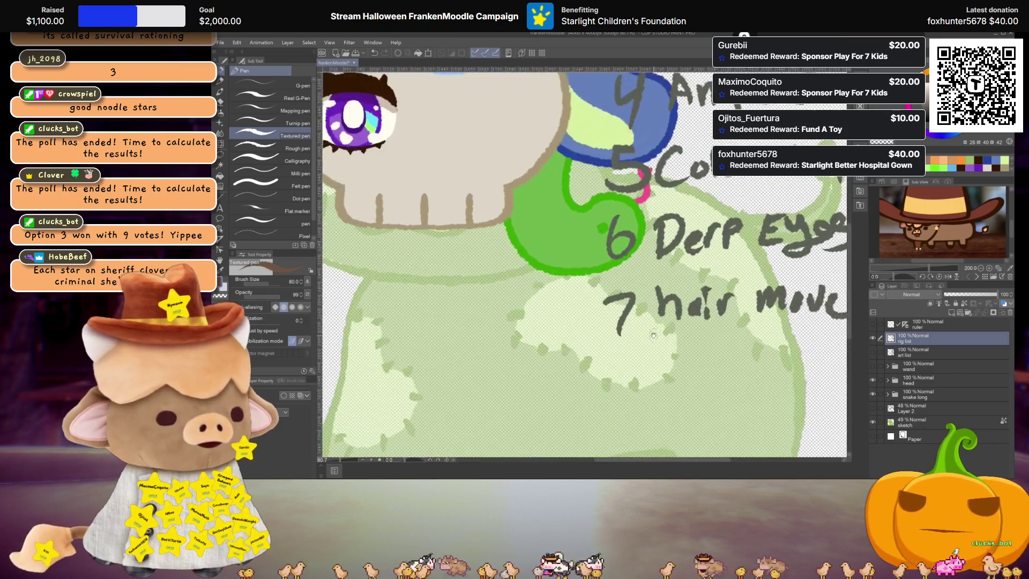
{"action": "left_click_drag", "start_coordinate": [653, 335], "coordinate": [621, 293]}
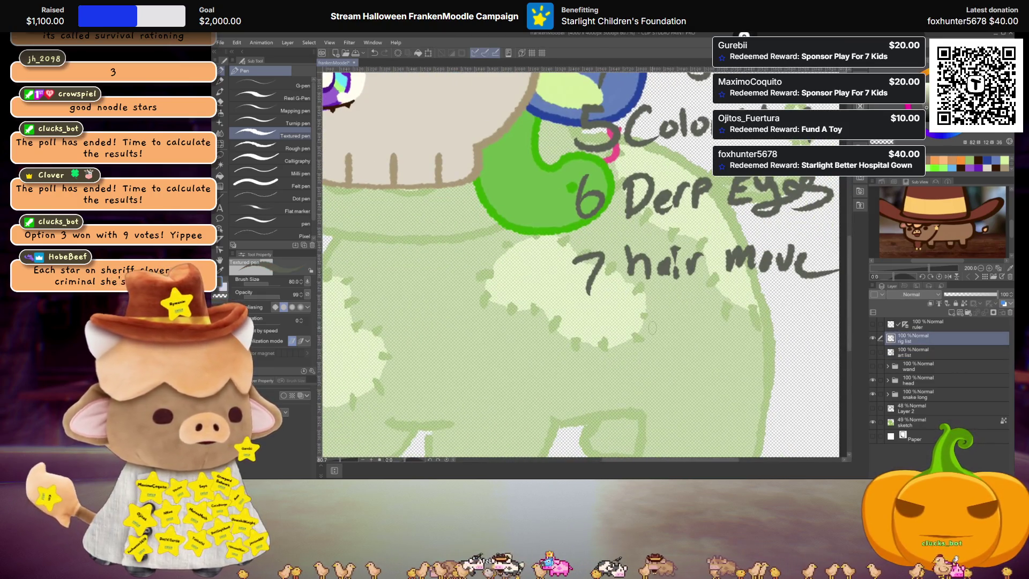
{"action": "mouse_move", "coordinate": [596, 327]}
{"action": "left_mouse_down"}
{"action": "mouse_move", "coordinate": [576, 378]}
{"action": "mouse_move", "coordinate": [592, 335]}
{"action": "mouse_move", "coordinate": [651, 358]}
{"action": "mouse_move", "coordinate": [670, 344]}
{"action": "mouse_move", "coordinate": [702, 360]}
{"action": "left_mouse_up"}
{"action": "left_click_drag", "start_coordinate": [726, 327], "coordinate": [719, 345]}
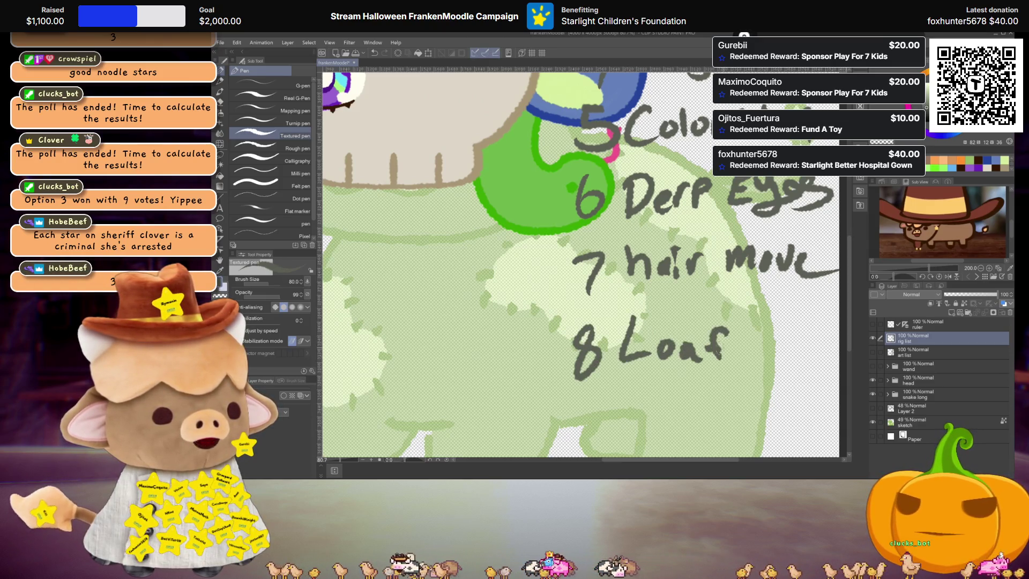
{"action": "scroll", "coordinate": [752, 335], "scroll_direction": "down", "scroll_amount": 6}
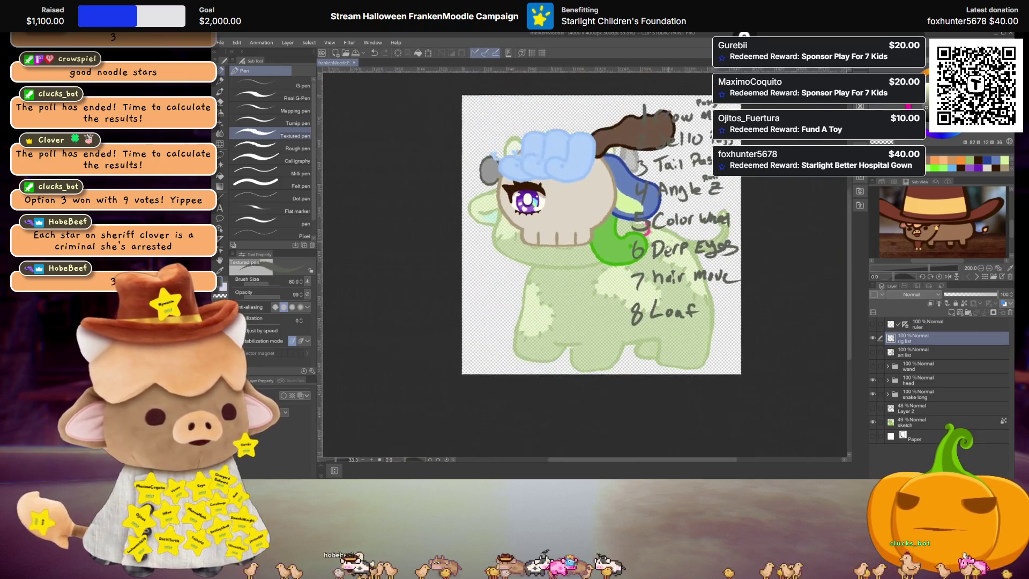
Toggle the rig list and art list layers to compare them, ending with both hidden
{"action": "left_click", "coordinate": [873, 338]}
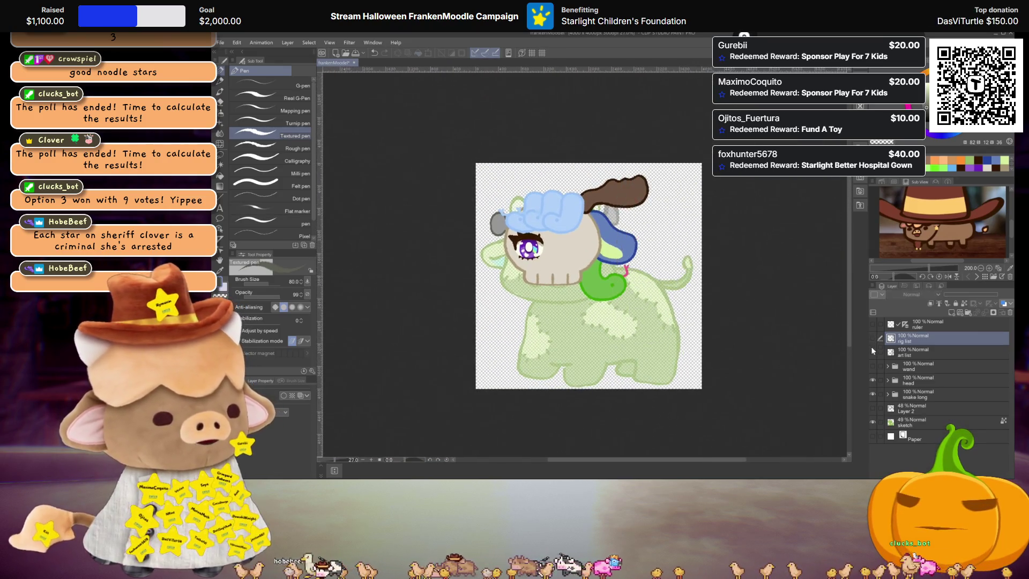
{"action": "left_click", "coordinate": [872, 352]}
{"action": "scroll", "coordinate": [611, 267], "scroll_direction": "up", "scroll_amount": 1}
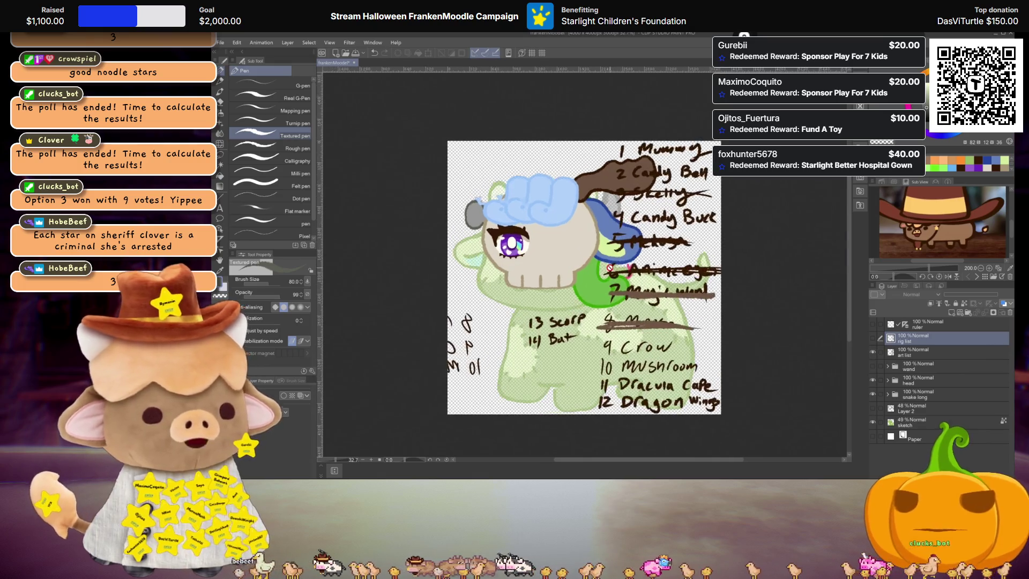
{"action": "scroll", "coordinate": [610, 268], "scroll_direction": "up", "scroll_amount": 1}
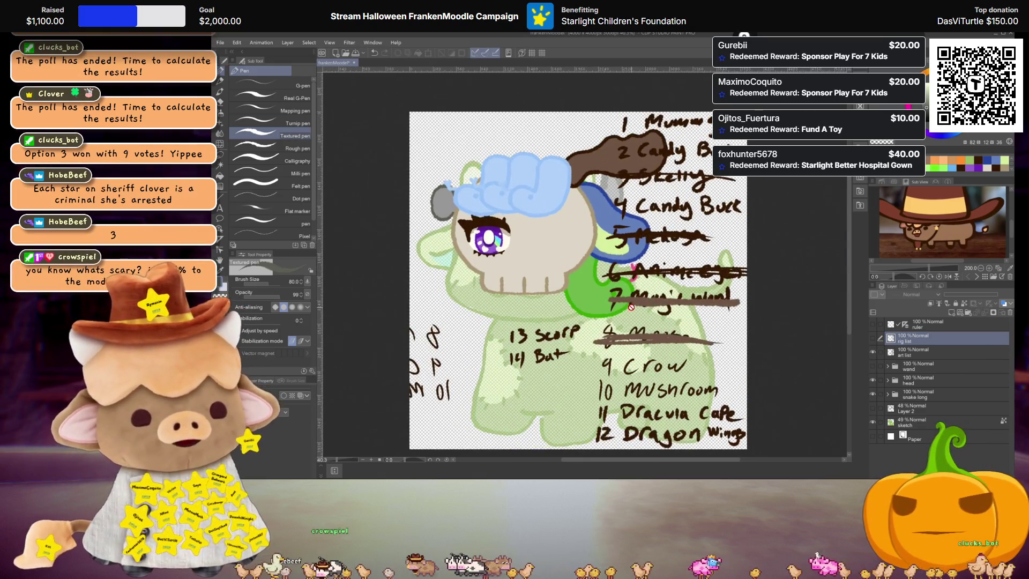
{"action": "scroll", "coordinate": [631, 307], "scroll_direction": "up", "scroll_amount": 1}
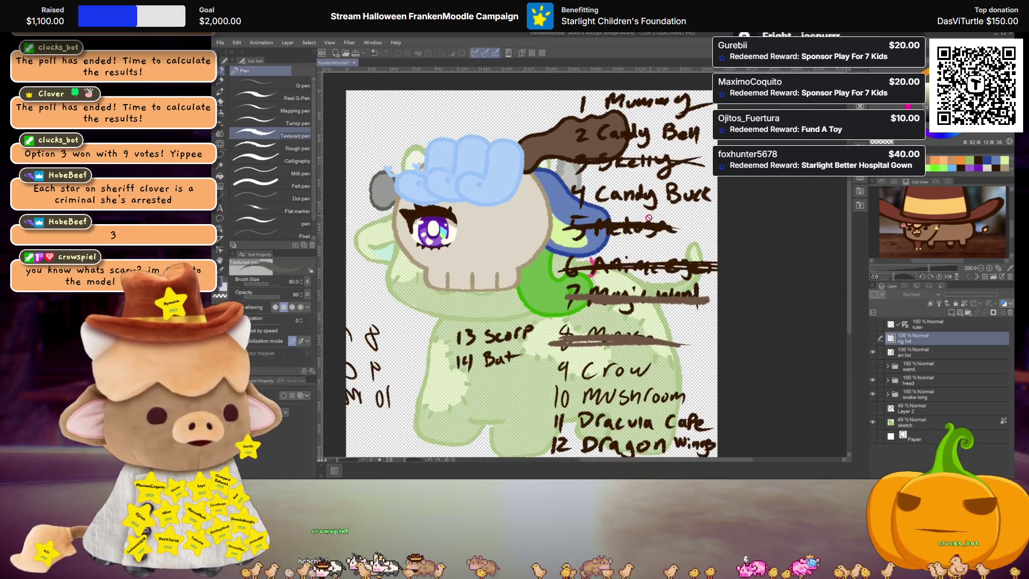
{"action": "scroll", "coordinate": [654, 197], "scroll_direction": "down", "scroll_amount": 1}
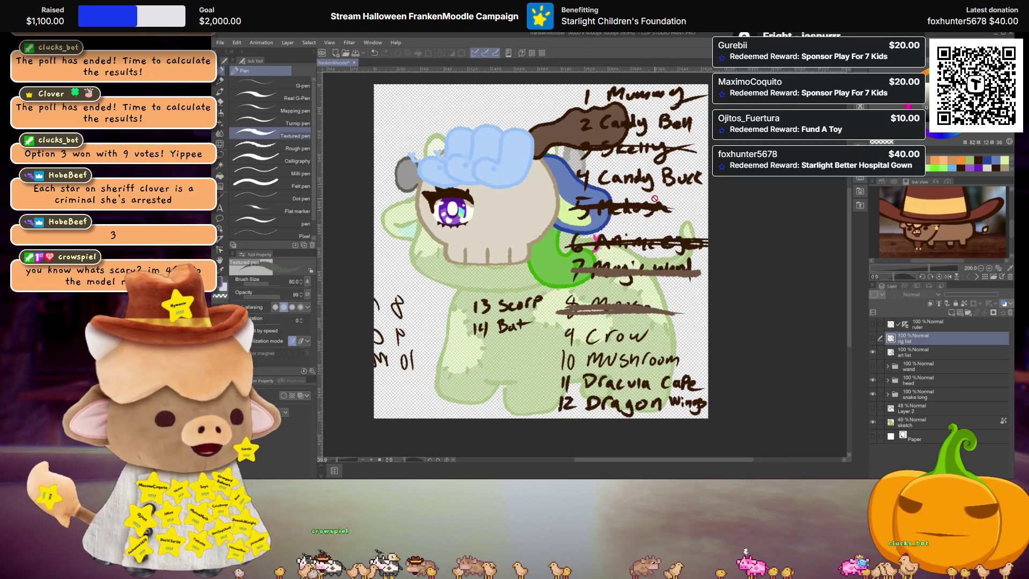
{"action": "left_click", "coordinate": [872, 352]}
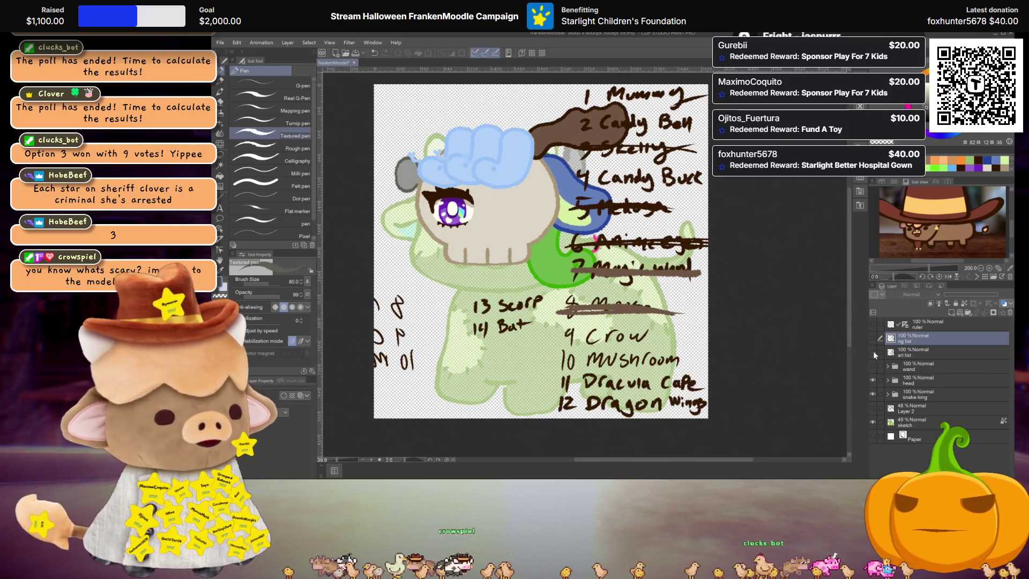
{"action": "left_click", "coordinate": [874, 353]}
{"action": "left_click", "coordinate": [874, 338]}
Show the pumpkin wand folder and bring the art list back over the drawing
{"action": "left_click", "coordinate": [873, 365]}
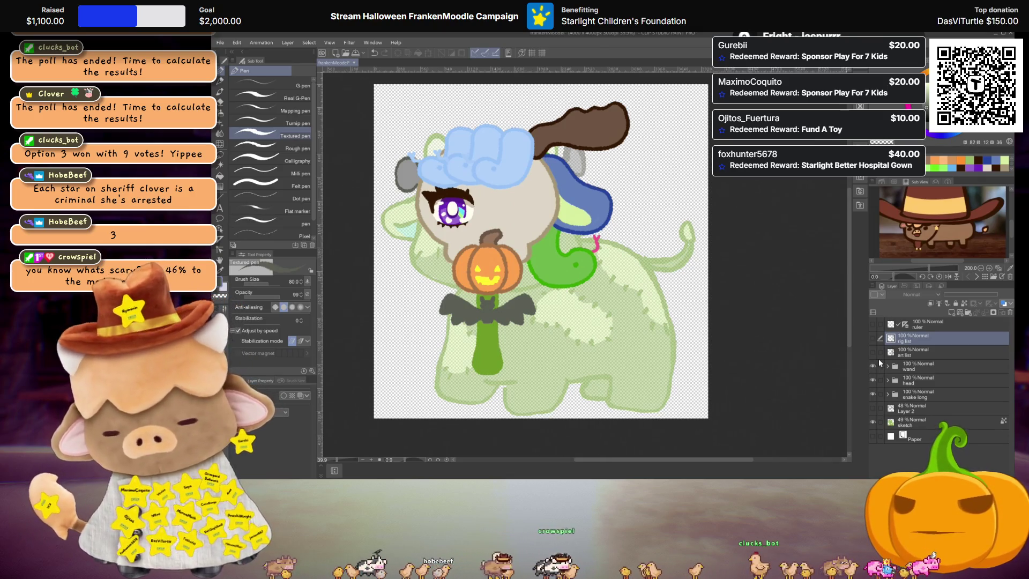
{"action": "left_click", "coordinate": [873, 352]}
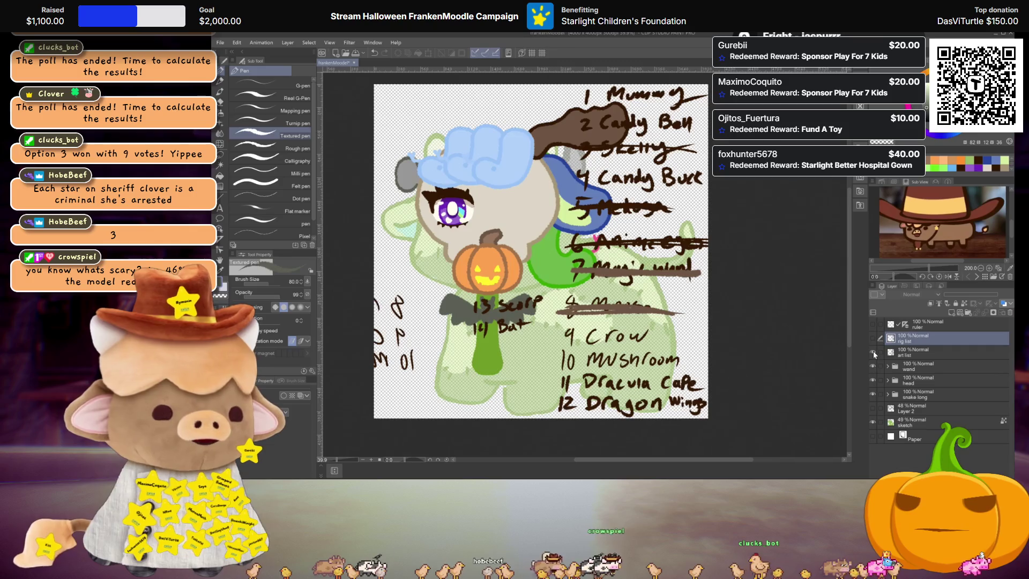
{"action": "left_click", "coordinate": [873, 352]}
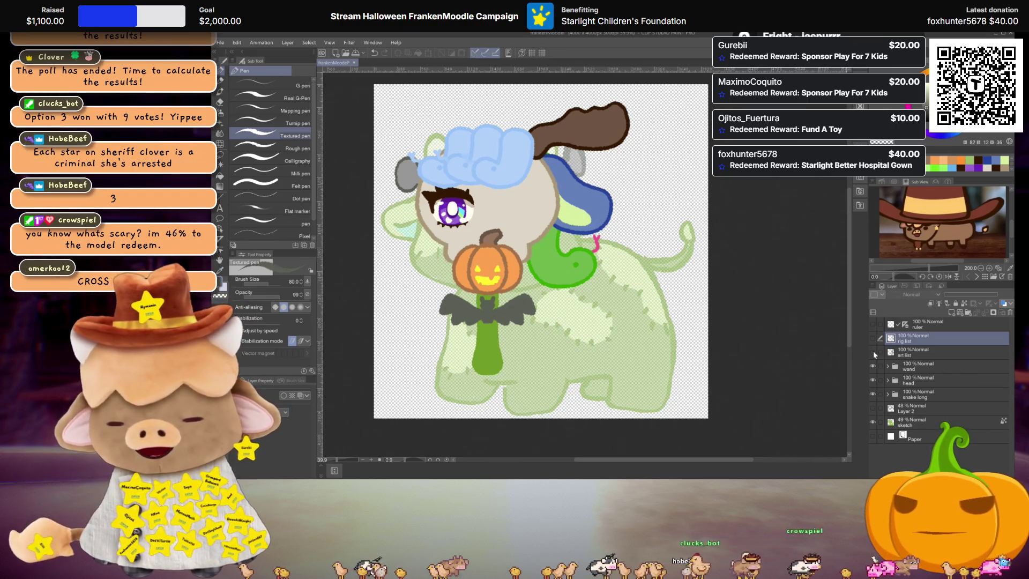
{"action": "left_click", "coordinate": [872, 351]}
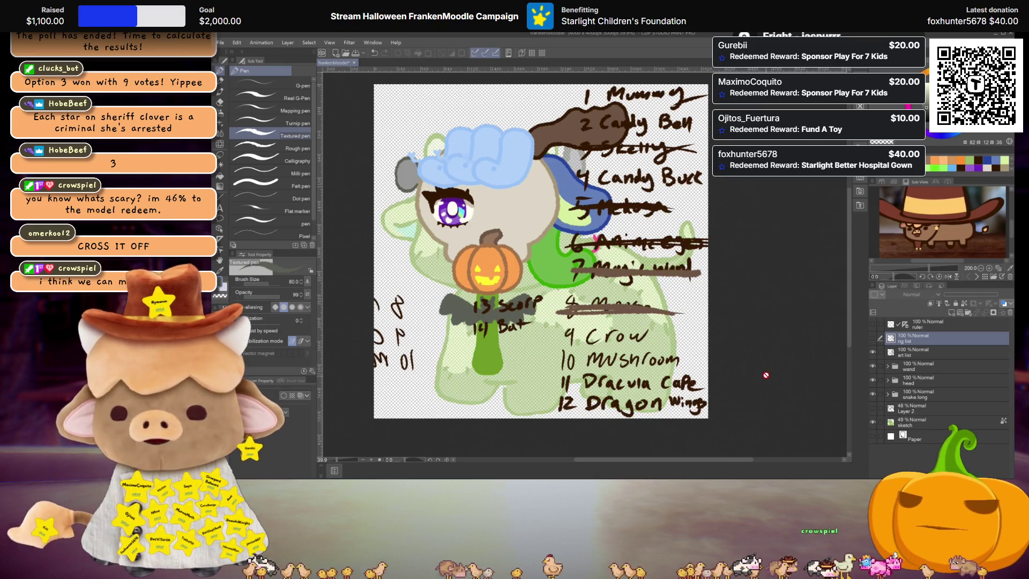
Select the art list layer and compare it against the rig list by toggling visibility
{"action": "left_click", "coordinate": [904, 351]}
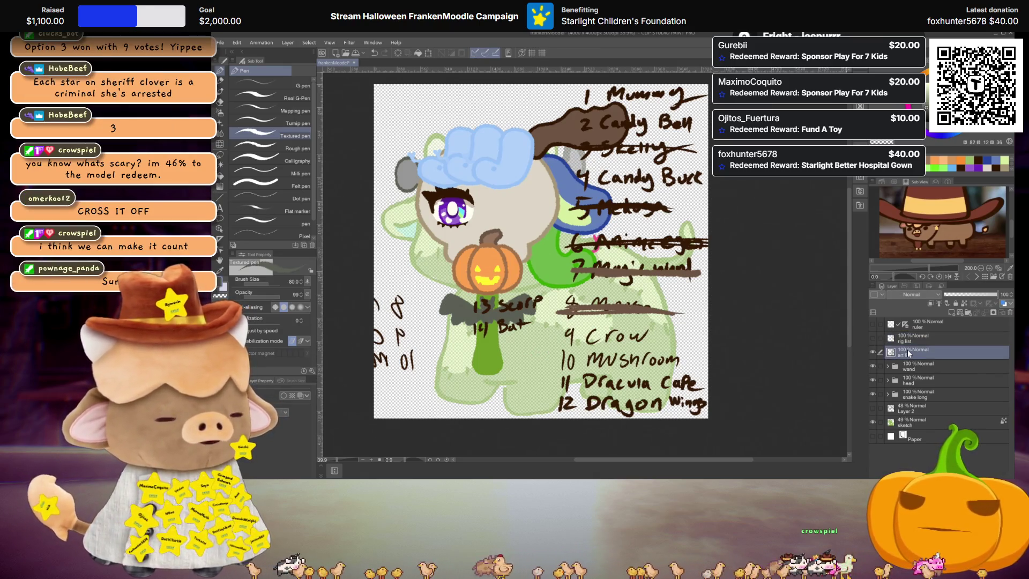
{"action": "scroll", "coordinate": [541, 251], "scroll_direction": "up", "scroll_amount": 1}
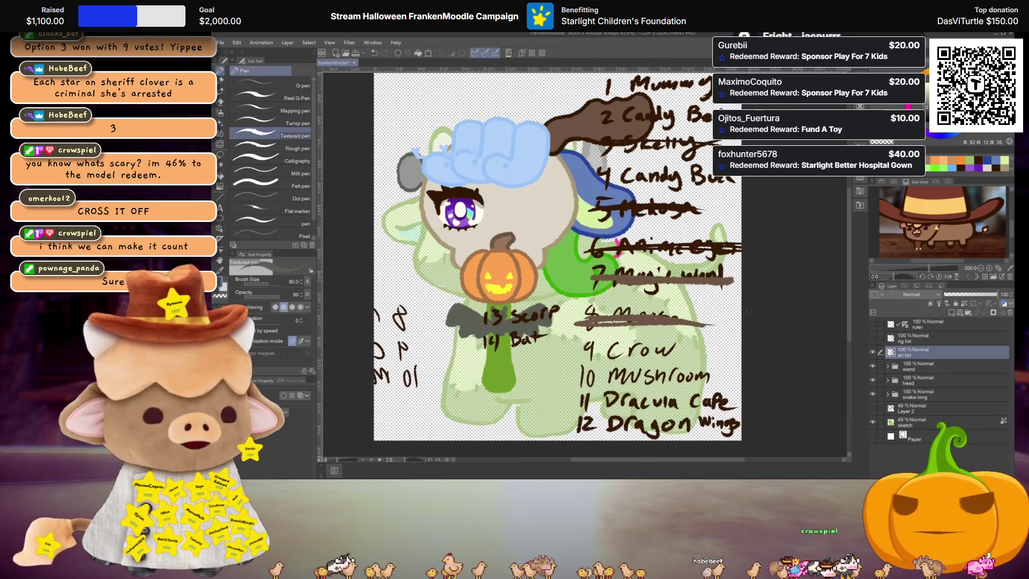
{"action": "left_click", "coordinate": [873, 338]}
{"action": "left_click", "coordinate": [874, 352]}
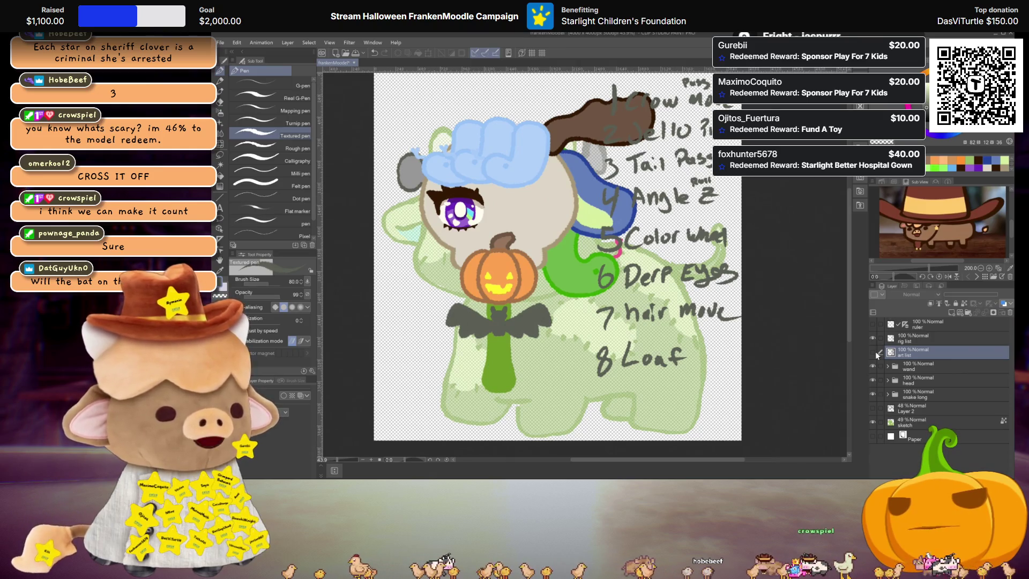
{"action": "left_click", "coordinate": [876, 351]}
{"action": "left_click", "coordinate": [873, 336]}
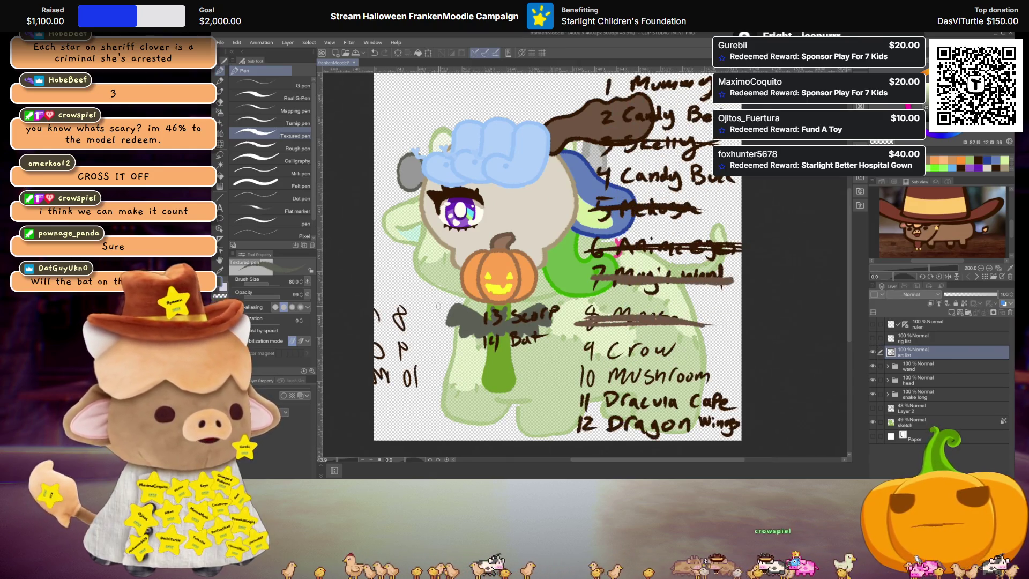
Strike through '14 Bat' on the art list and hide the pumpkin wand folder
{"action": "scroll", "coordinate": [438, 306], "scroll_direction": "up", "scroll_amount": 1}
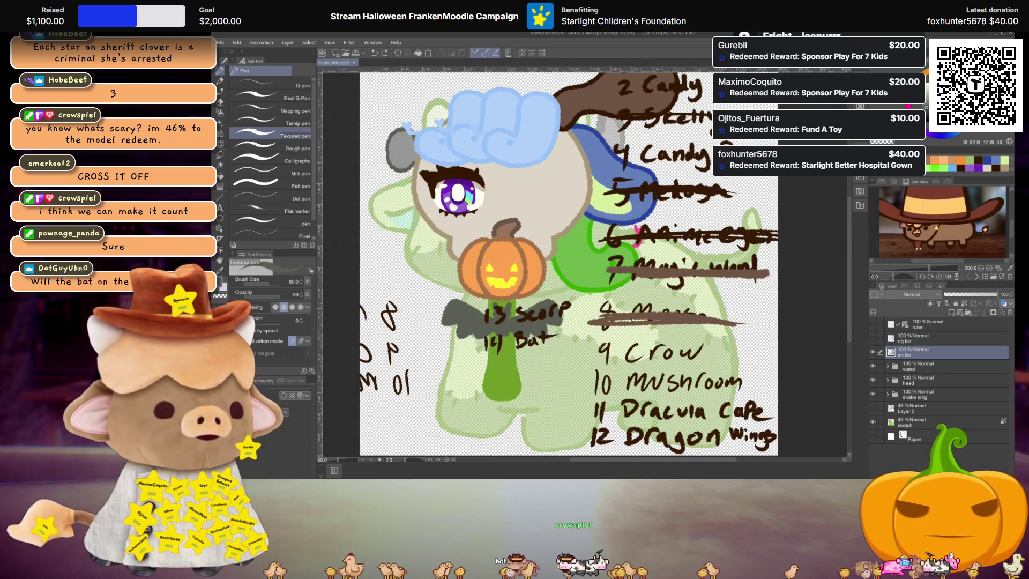
{"action": "left_click_drag", "start_coordinate": [472, 349], "coordinate": [569, 332]}
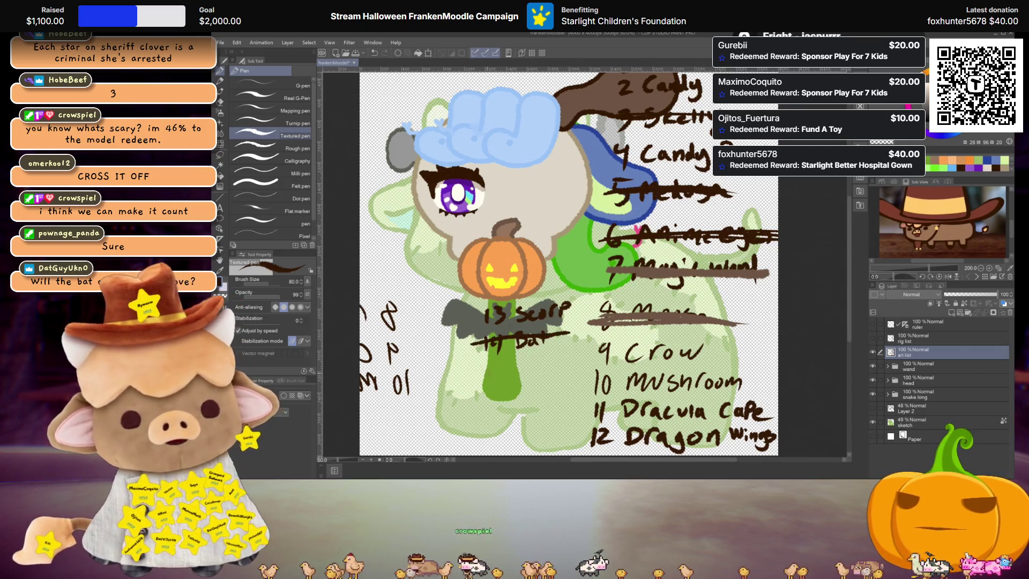
{"action": "scroll", "coordinate": [568, 263], "scroll_direction": "down", "scroll_amount": 1}
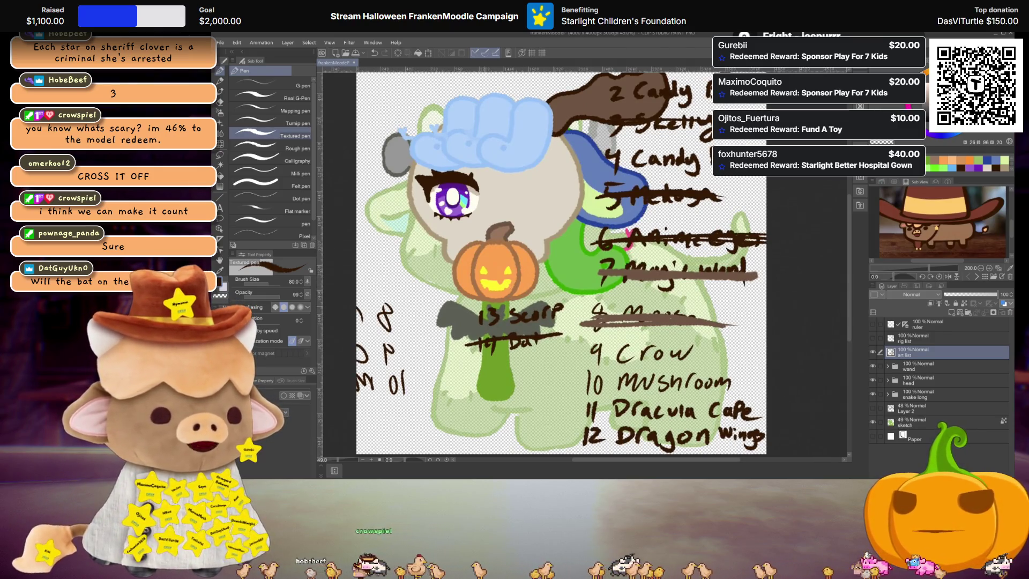
{"action": "left_click", "coordinate": [873, 351]}
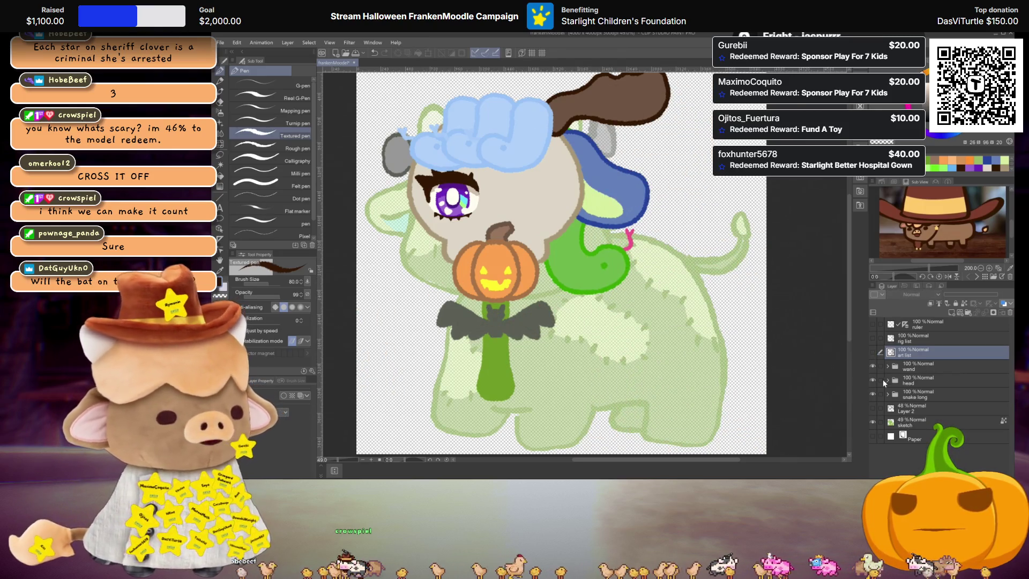
{"action": "left_click", "coordinate": [872, 367]}
{"action": "left_click", "coordinate": [872, 352]}
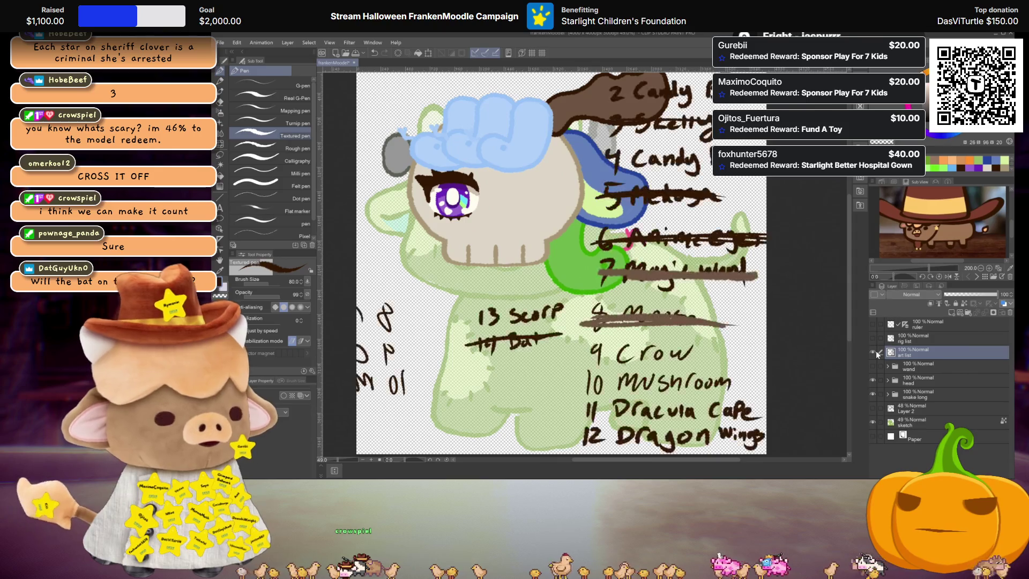
{"action": "key", "text": "ctrl+minus"}
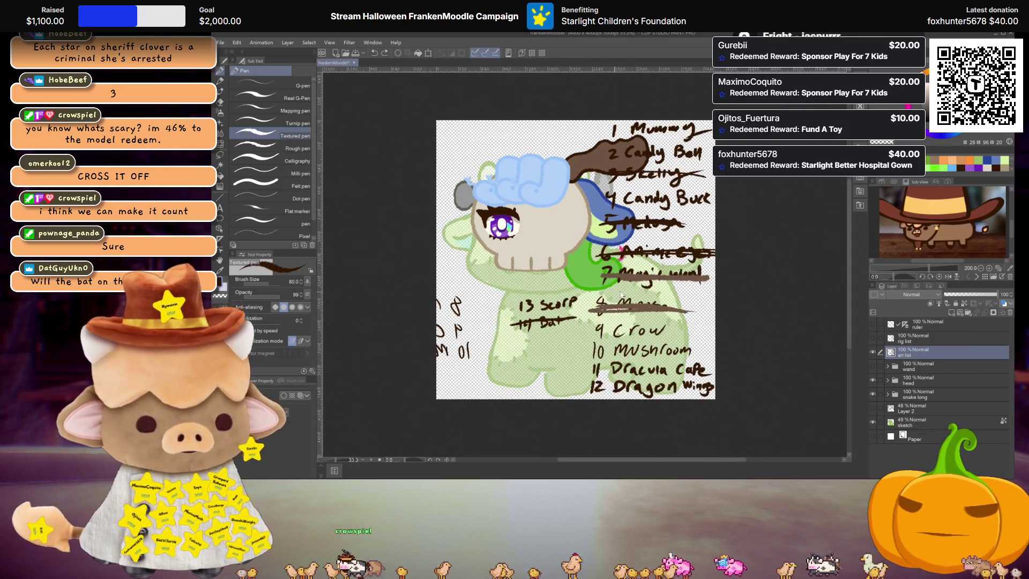
{"action": "left_click_drag", "start_coordinate": [598, 293], "coordinate": [575, 288]}
{"action": "scroll", "coordinate": [612, 283], "scroll_direction": "up", "scroll_amount": 2}
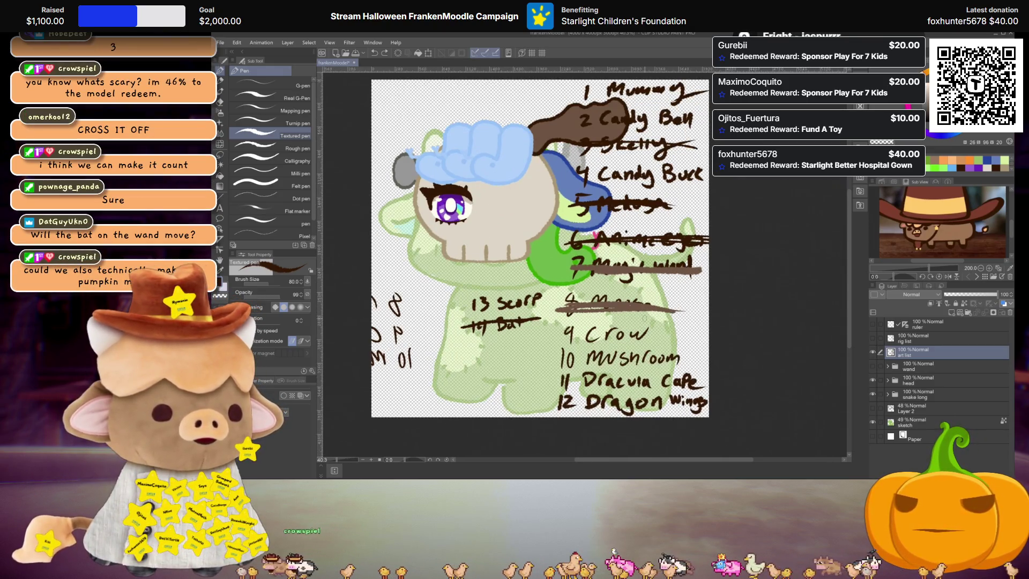
{"action": "scroll", "coordinate": [644, 315], "scroll_direction": "down", "scroll_amount": 1}
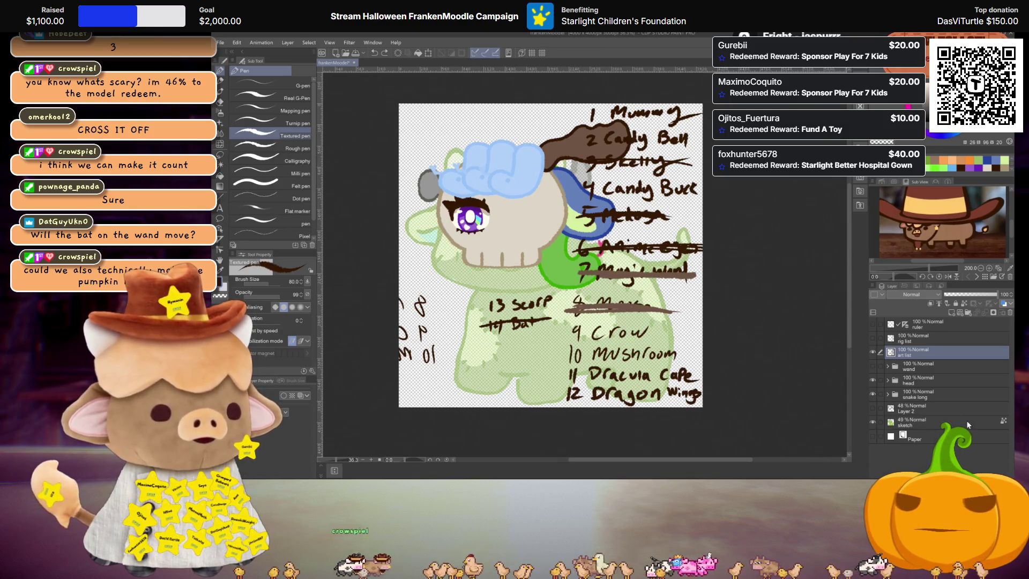
{"action": "left_click", "coordinate": [872, 352]}
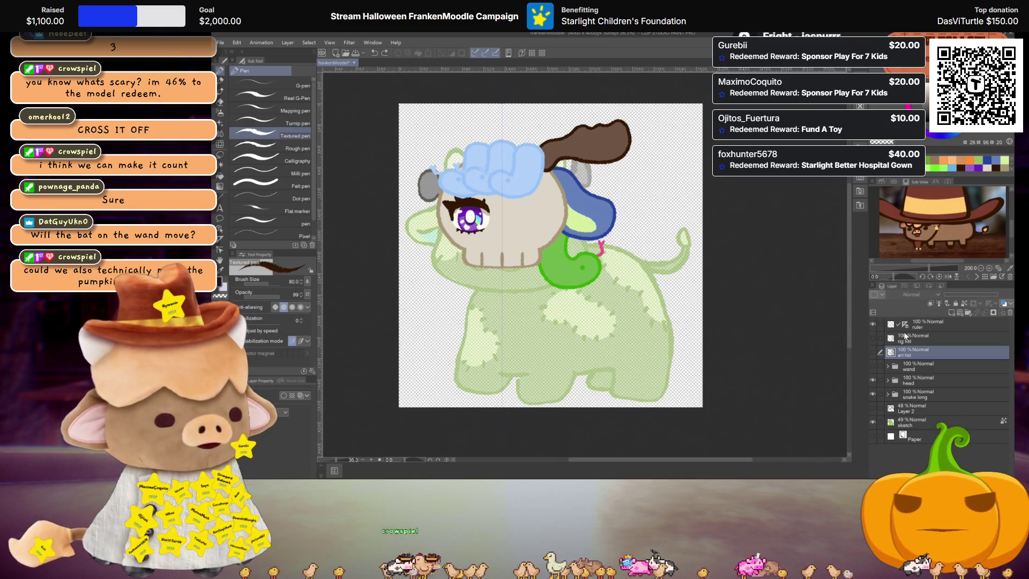
{"action": "left_click", "coordinate": [925, 326]}
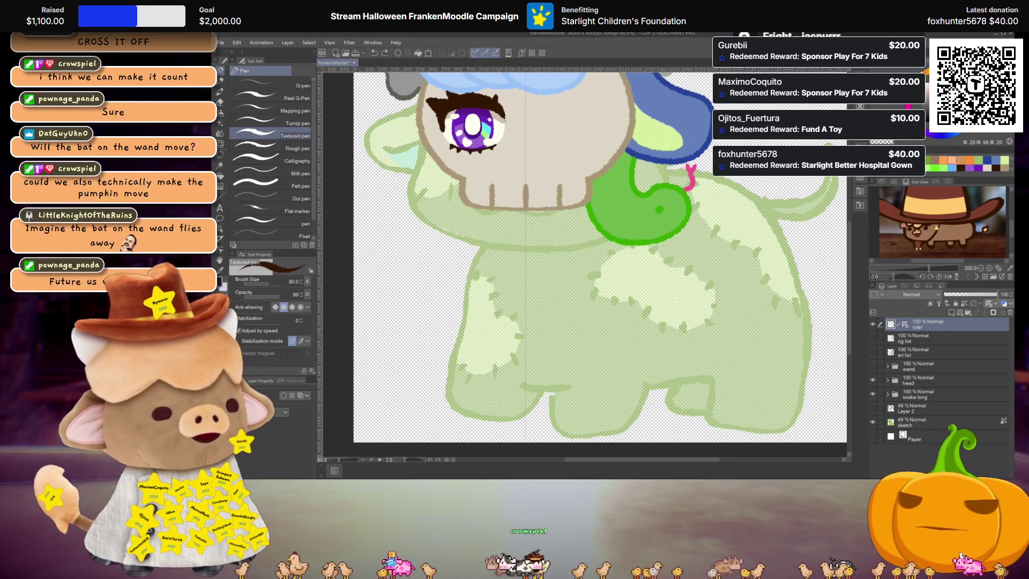
{"action": "scroll", "coordinate": [606, 253], "scroll_direction": "down", "scroll_amount": 2}
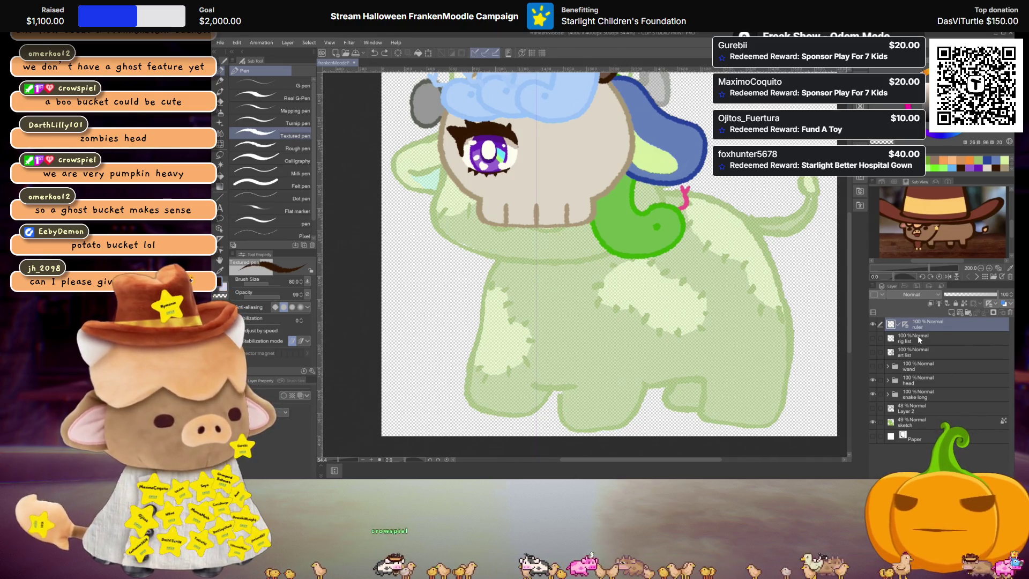
Add a new layer for the bucket and try several mirrored strokes, undoing each
{"action": "left_click", "coordinate": [951, 313]}
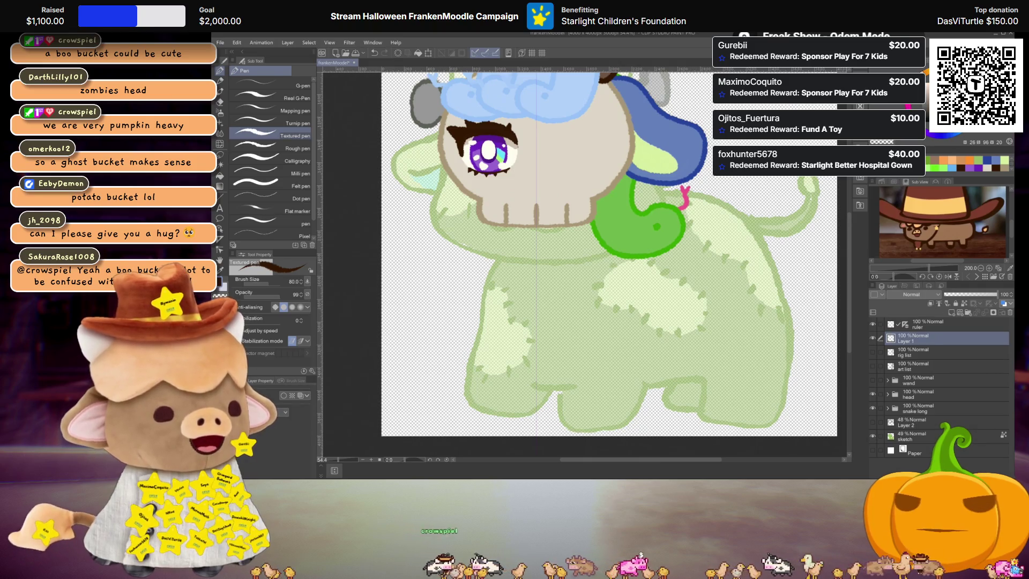
{"action": "scroll", "coordinate": [477, 279], "scroll_direction": "up", "scroll_amount": 3}
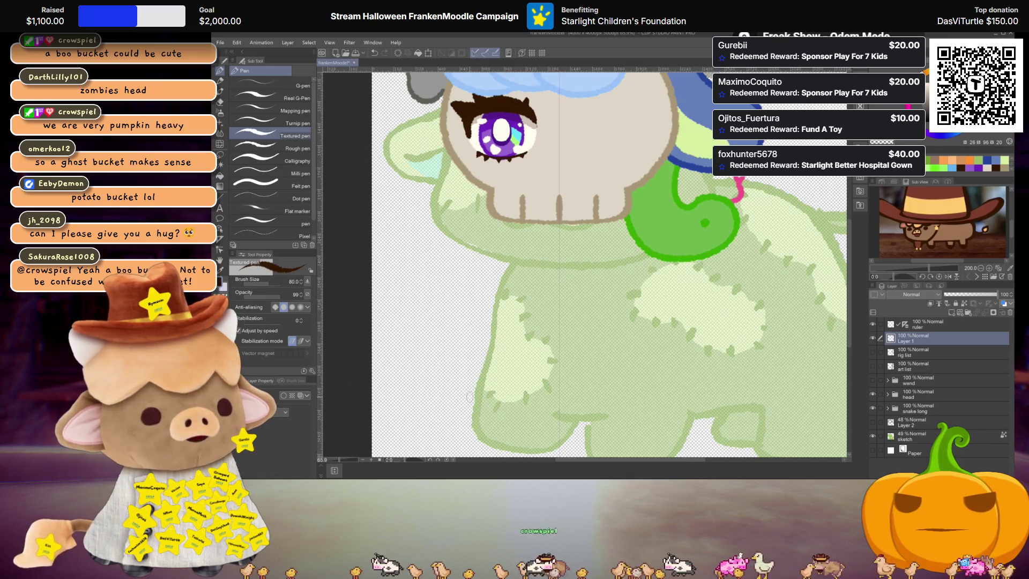
{"action": "left_click_drag", "start_coordinate": [471, 386], "coordinate": [469, 397]}
{"action": "left_click_drag", "start_coordinate": [648, 387], "coordinate": [650, 396]}
{"action": "key", "text": "ctrl+z"}
{"action": "key", "text": "ctrl+z"}
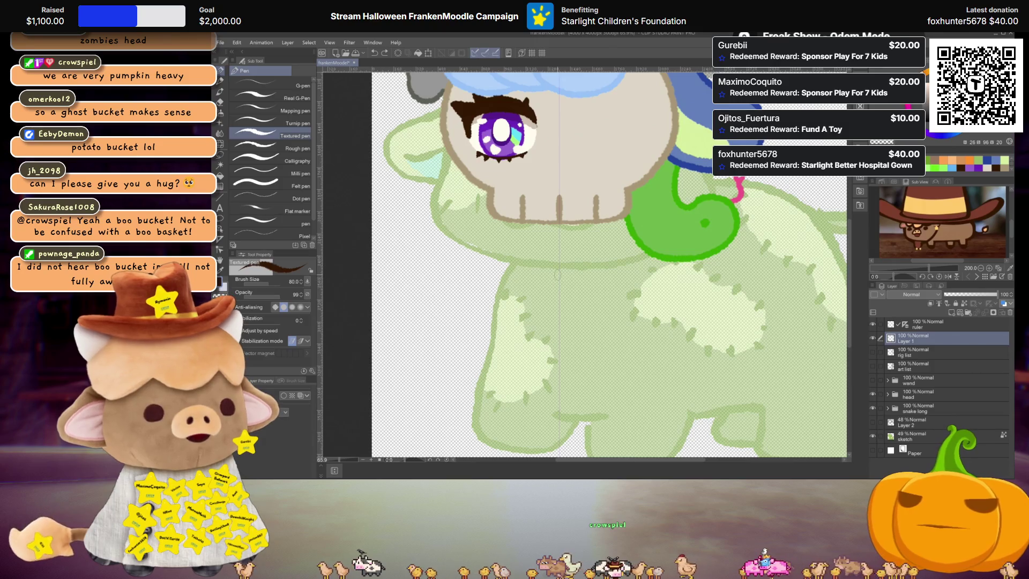
{"action": "mouse_move", "coordinate": [558, 275]}
{"action": "left_mouse_down"}
{"action": "mouse_move", "coordinate": [482, 305]}
{"action": "mouse_move", "coordinate": [462, 366]}
{"action": "left_mouse_up"}
{"action": "key", "text": "ctrl+z"}
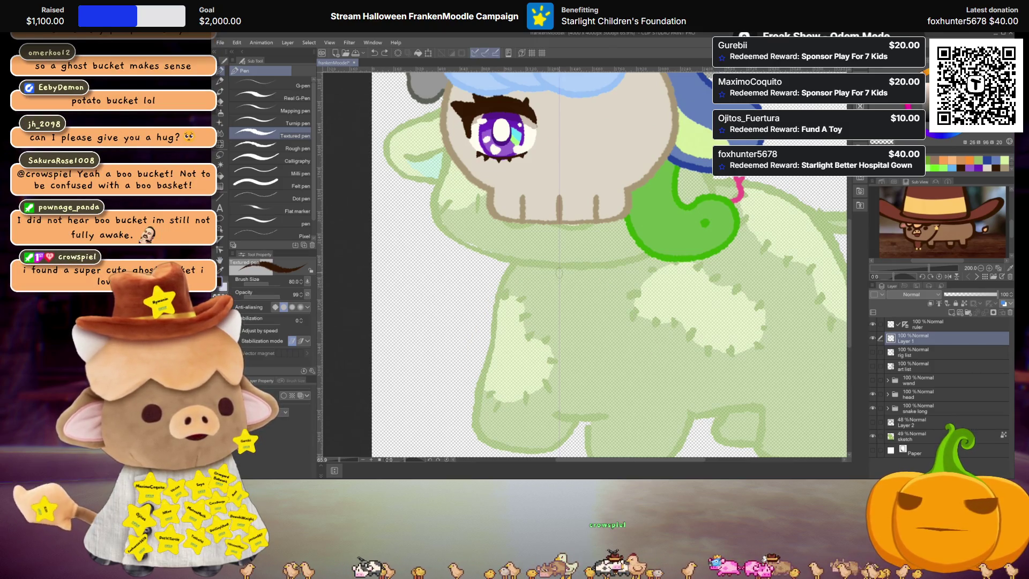
{"action": "mouse_move", "coordinate": [559, 273]}
{"action": "left_mouse_down"}
{"action": "mouse_move", "coordinate": [507, 300]}
{"action": "mouse_move", "coordinate": [492, 323]}
{"action": "left_mouse_up"}
{"action": "key", "text": "ctrl+z"}
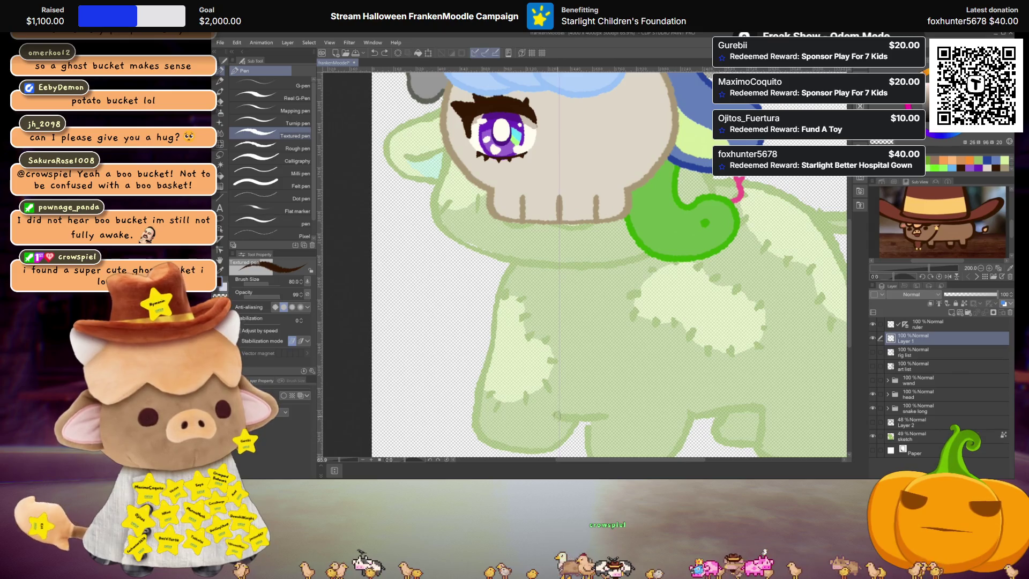
{"action": "mouse_move", "coordinate": [558, 421]}
{"action": "left_mouse_down"}
{"action": "mouse_move", "coordinate": [482, 423]}
{"action": "mouse_move", "coordinate": [470, 363]}
{"action": "mouse_move", "coordinate": [504, 268]}
{"action": "mouse_move", "coordinate": [559, 247]}
{"action": "left_mouse_up"}
{"action": "key", "text": "ctrl+z"}
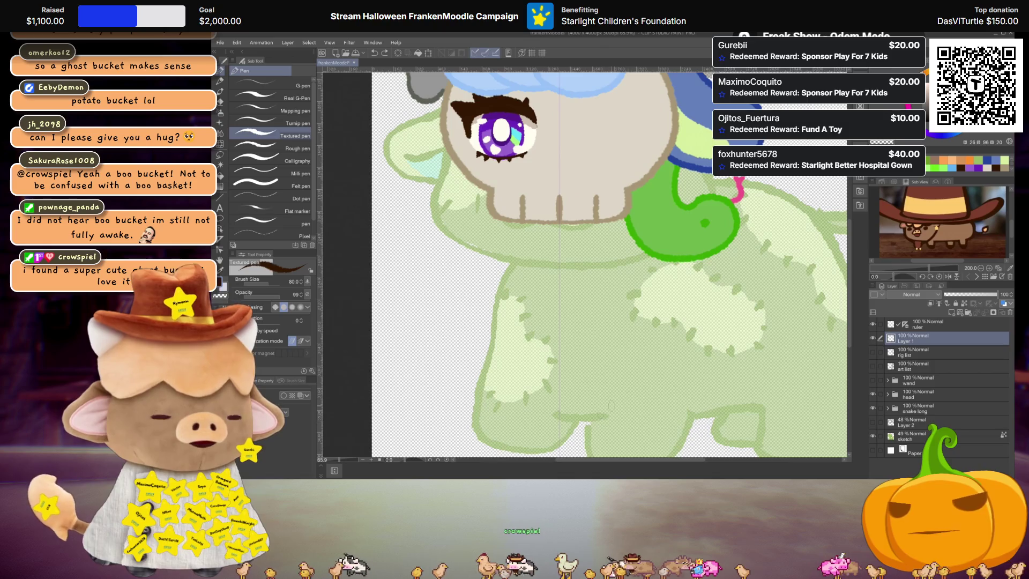
Draw the final symmetrical bell-shaped bucket outline over the cow's lower body
{"action": "scroll", "coordinate": [610, 406], "scroll_direction": "down", "scroll_amount": 2}
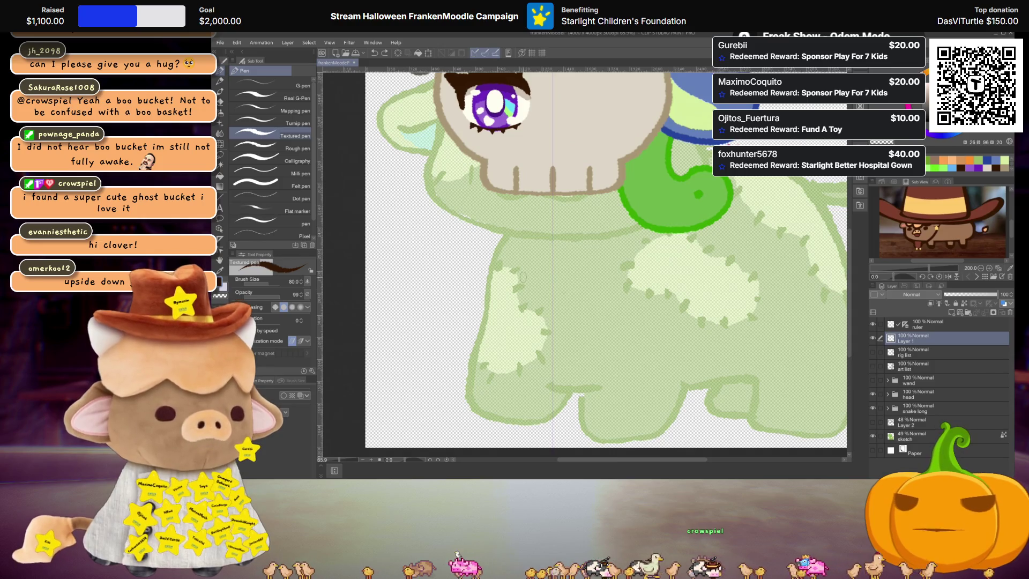
{"action": "mouse_move", "coordinate": [552, 263]}
{"action": "left_mouse_down"}
{"action": "mouse_move", "coordinate": [608, 269]}
{"action": "mouse_move", "coordinate": [632, 367]}
{"action": "left_mouse_up"}
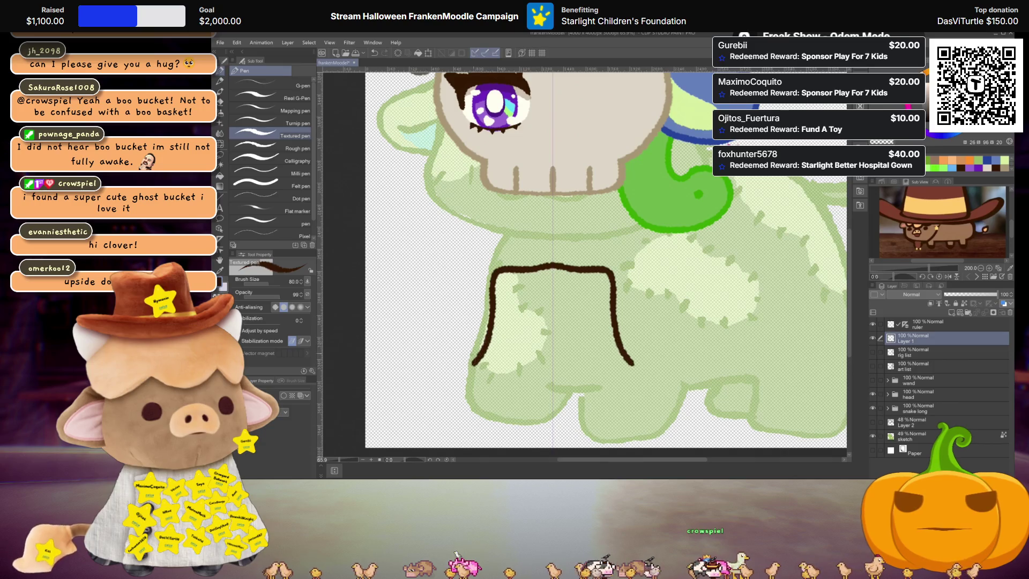
{"action": "key", "text": "ctrl+z"}
{"action": "mouse_move", "coordinate": [553, 278]}
{"action": "left_mouse_down"}
{"action": "mouse_move", "coordinate": [507, 275]}
{"action": "mouse_move", "coordinate": [449, 387]}
{"action": "mouse_move", "coordinate": [495, 417]}
{"action": "mouse_move", "coordinate": [552, 404]}
{"action": "left_mouse_up"}
{"action": "key", "text": "ctrl+z"}
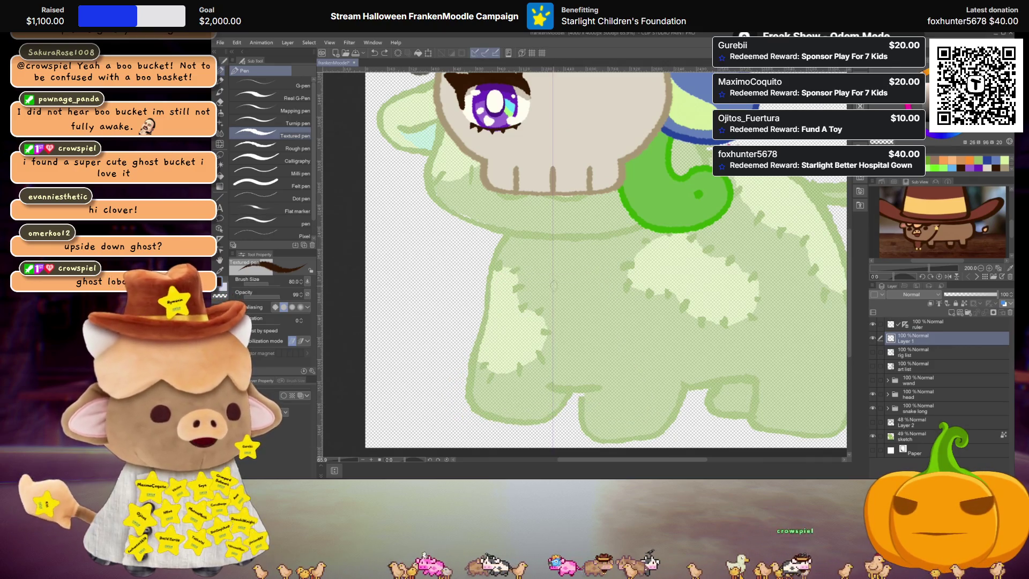
{"action": "mouse_move", "coordinate": [553, 279]}
{"action": "left_mouse_down"}
{"action": "mouse_move", "coordinate": [511, 278]}
{"action": "mouse_move", "coordinate": [481, 343]}
{"action": "mouse_move", "coordinate": [472, 405]}
{"action": "mouse_move", "coordinate": [555, 414]}
{"action": "left_mouse_up"}
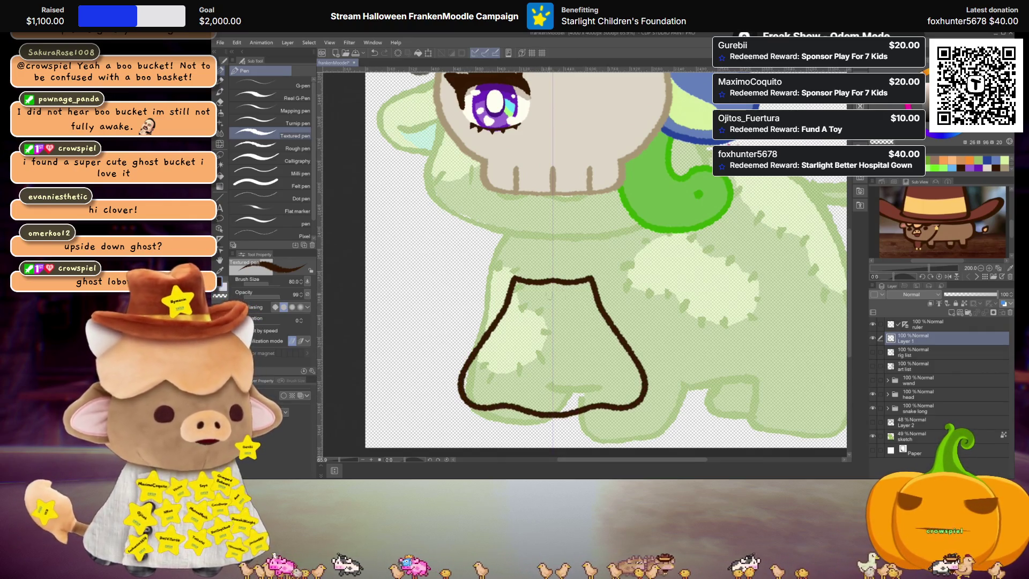
Use Liquify at brush size 1000 to widen the bucket outline's top corners
{"action": "key", "text": "j"}
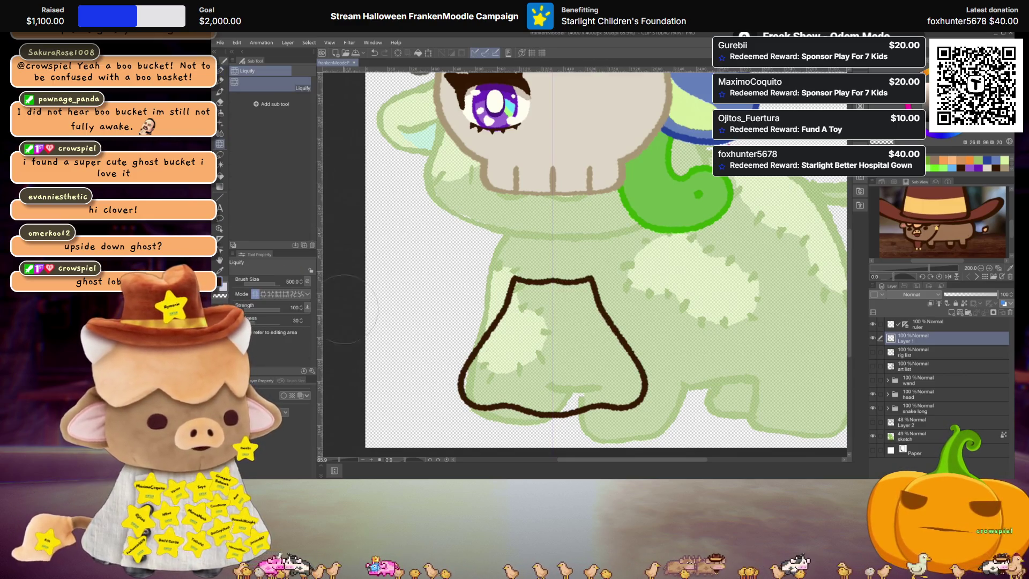
{"action": "left_click", "coordinate": [293, 281]}
{"action": "type", "text": "1000"}
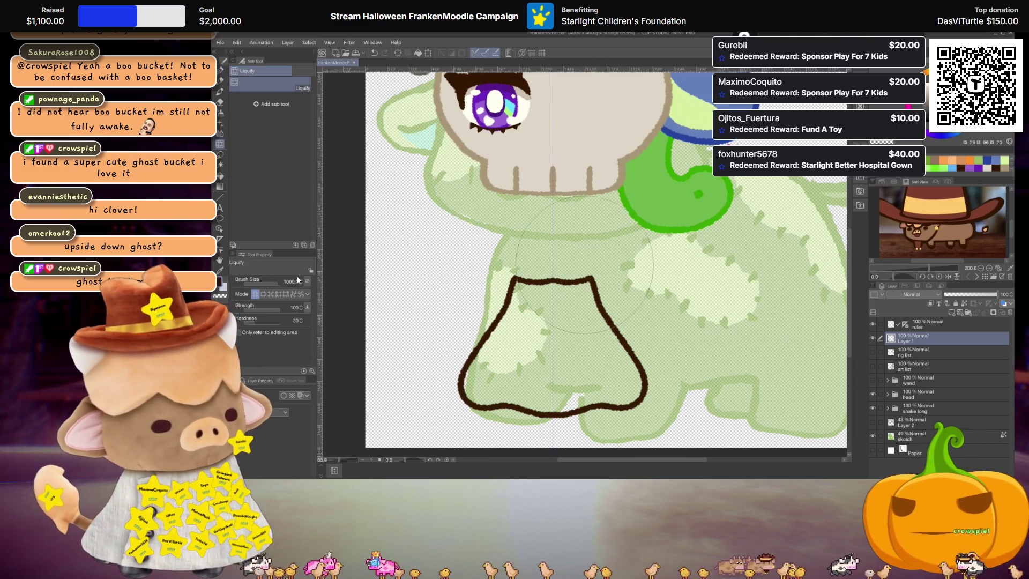
{"action": "key", "text": "Return"}
{"action": "left_click_drag", "start_coordinate": [612, 280], "coordinate": [637, 279]}
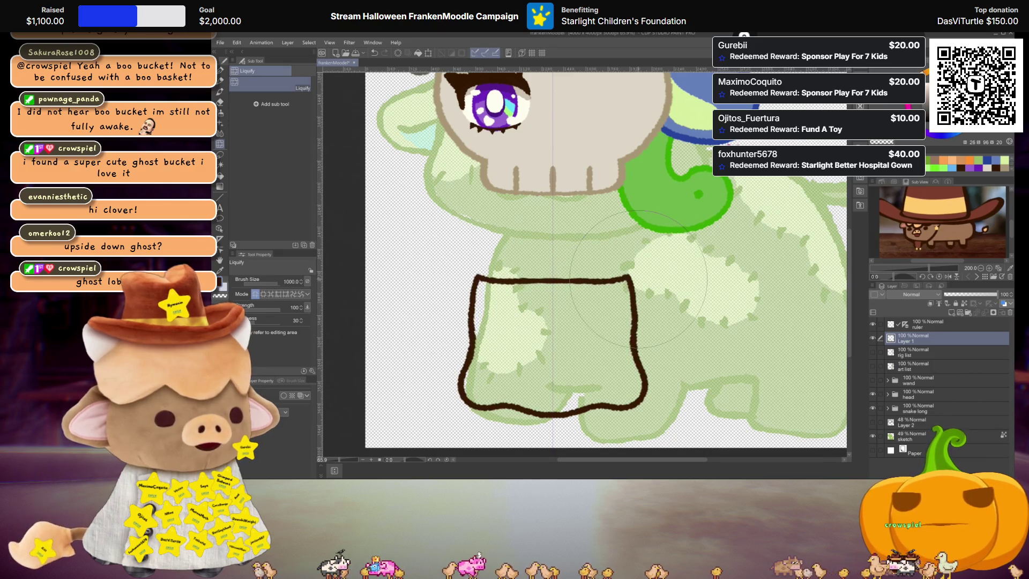
Compare the outline before and after the warp, then undo until the outline is removed
{"action": "key", "text": "ctrl+z"}
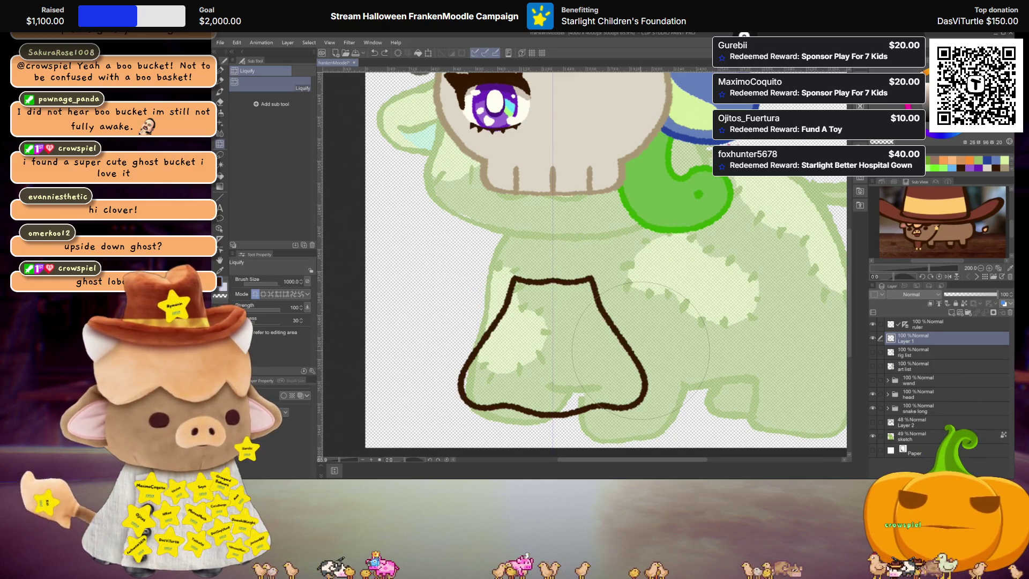
{"action": "key", "text": "ctrl+y"}
{"action": "key", "text": "ctrl+z"}
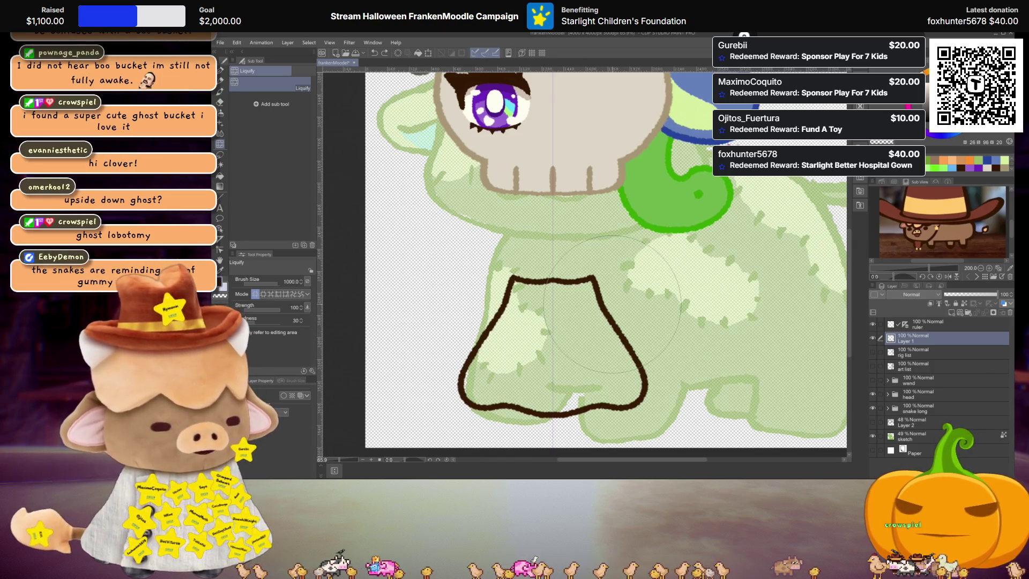
{"action": "key", "text": "ctrl+y"}
{"action": "key", "text": "ctrl+z"}
{"action": "key", "text": "ctrl+y"}
{"action": "key", "text": "ctrl+z"}
{"action": "key", "text": "ctrl+y"}
{"action": "key", "text": "ctrl+z"}
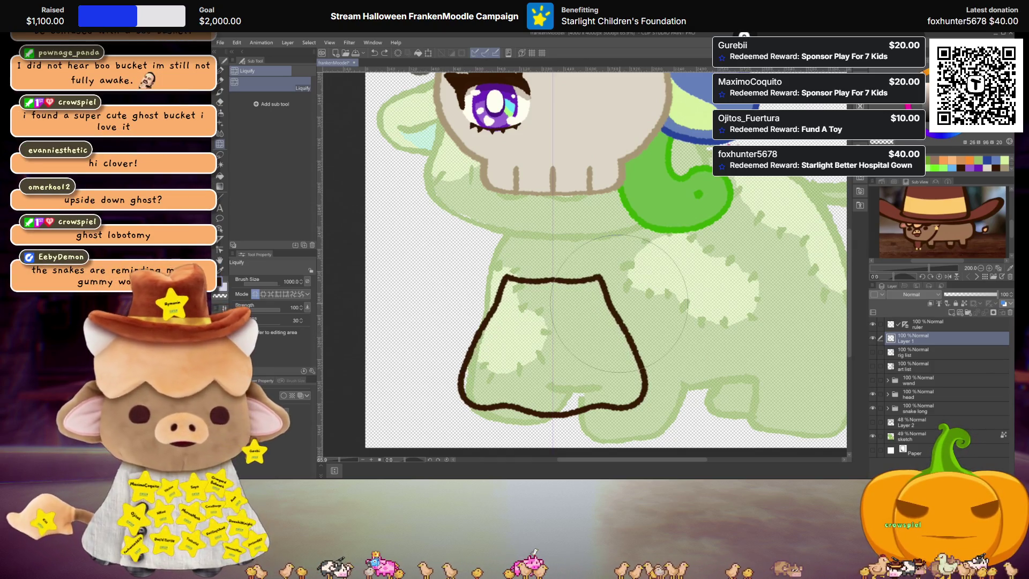
{"action": "key", "text": "ctrl+y"}
{"action": "key", "text": "ctrl+z"}
{"action": "key", "text": "ctrl+y"}
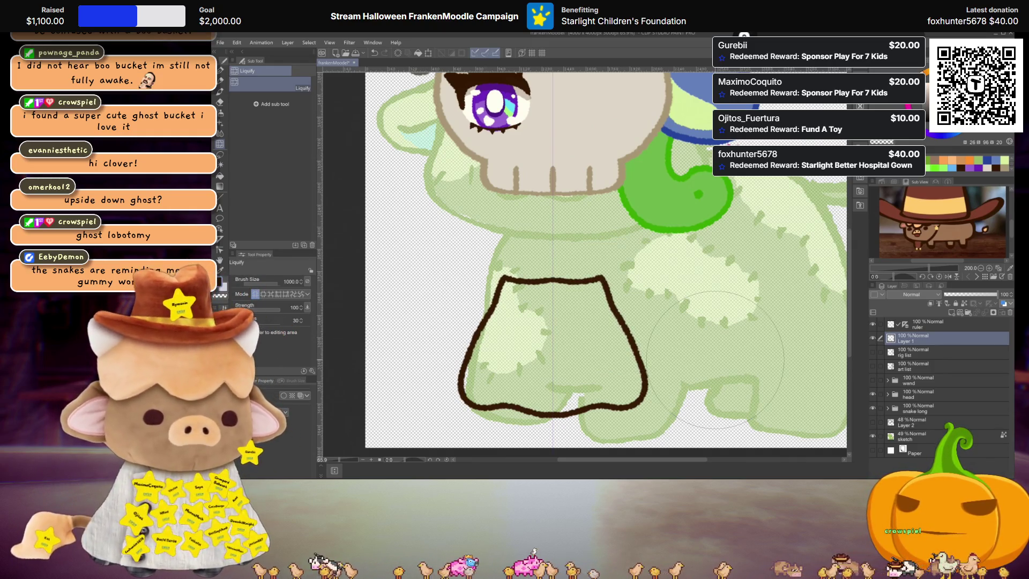
{"action": "key", "text": "ctrl+z"}
{"action": "key", "text": "ctrl+z"}
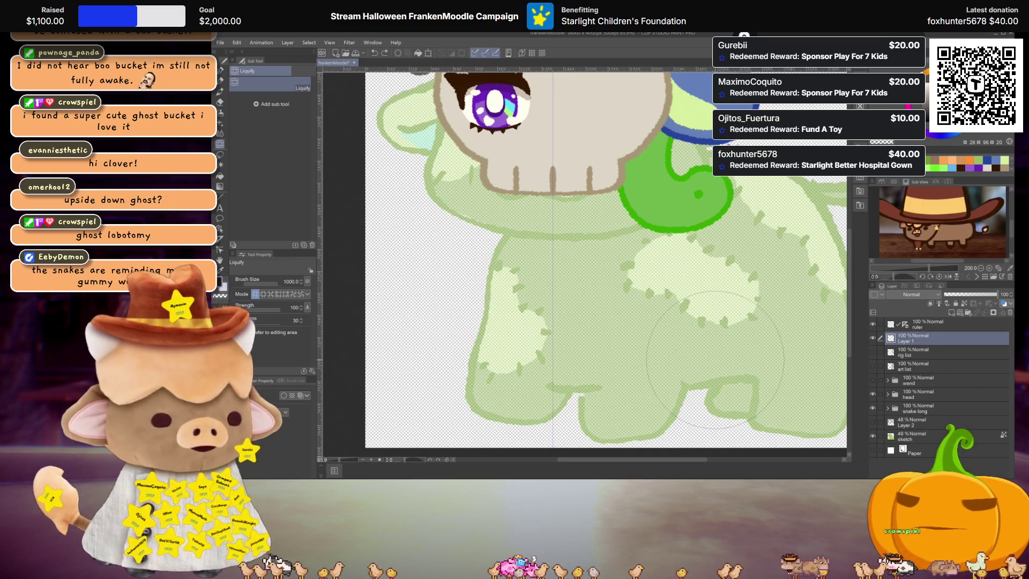
{"action": "key", "text": "p"}
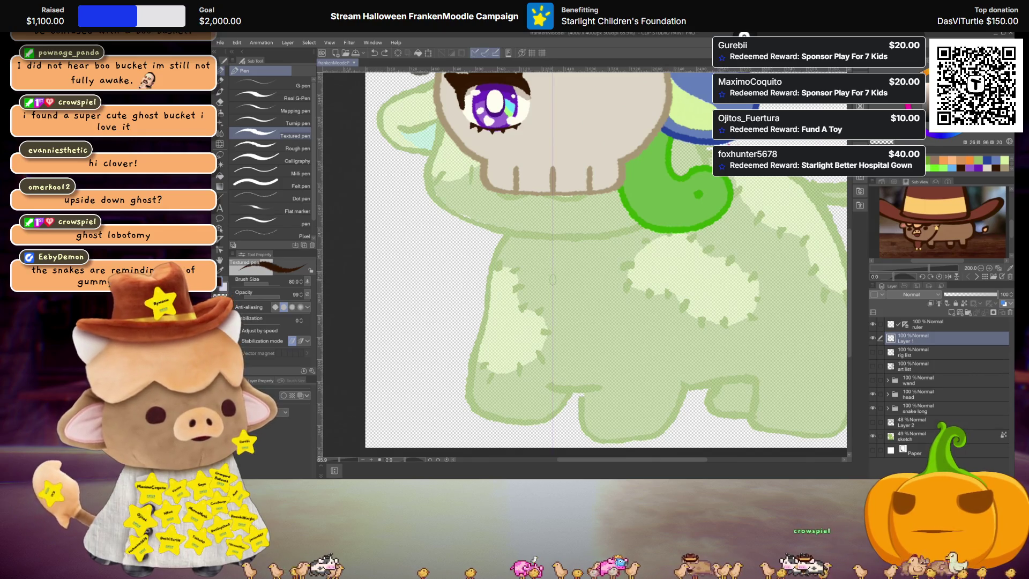
Redraw the bucket's top edge and mirrored U-shaped sides with the Textured pen
{"action": "left_click_drag", "start_coordinate": [554, 279], "coordinate": [568, 279]}
{"action": "mouse_move", "coordinate": [503, 277]}
{"action": "left_mouse_down"}
{"action": "mouse_move", "coordinate": [485, 292]}
{"action": "mouse_move", "coordinate": [473, 364]}
{"action": "left_mouse_up"}
{"action": "mouse_move", "coordinate": [474, 358]}
{"action": "left_mouse_down"}
{"action": "mouse_move", "coordinate": [455, 388]}
{"action": "mouse_move", "coordinate": [471, 423]}
{"action": "left_mouse_up"}
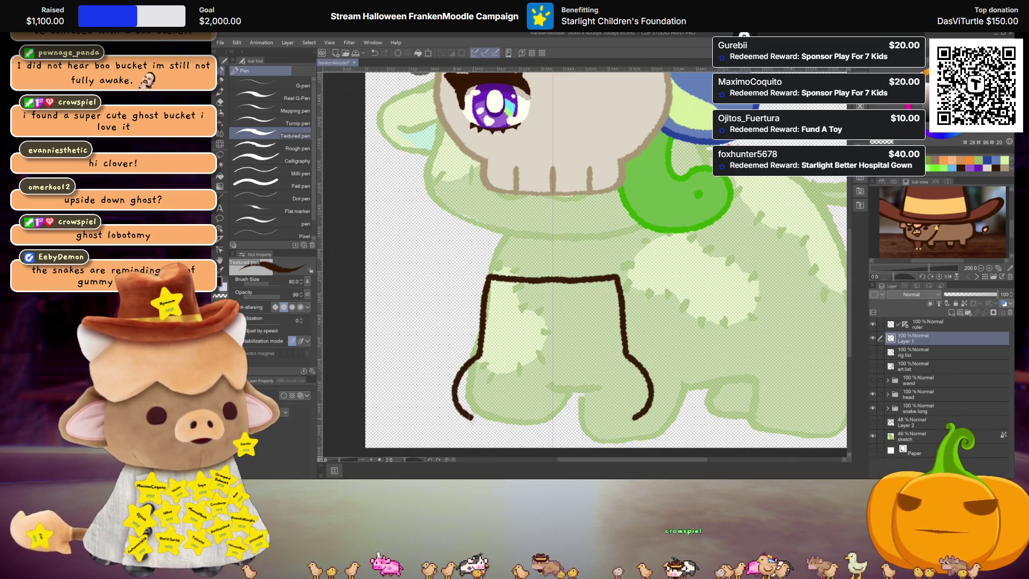
{"action": "key", "text": "ctrl+z"}
{"action": "mouse_move", "coordinate": [472, 360]}
{"action": "left_mouse_down"}
{"action": "mouse_move", "coordinate": [474, 405]}
{"action": "mouse_move", "coordinate": [553, 413]}
{"action": "left_mouse_up"}
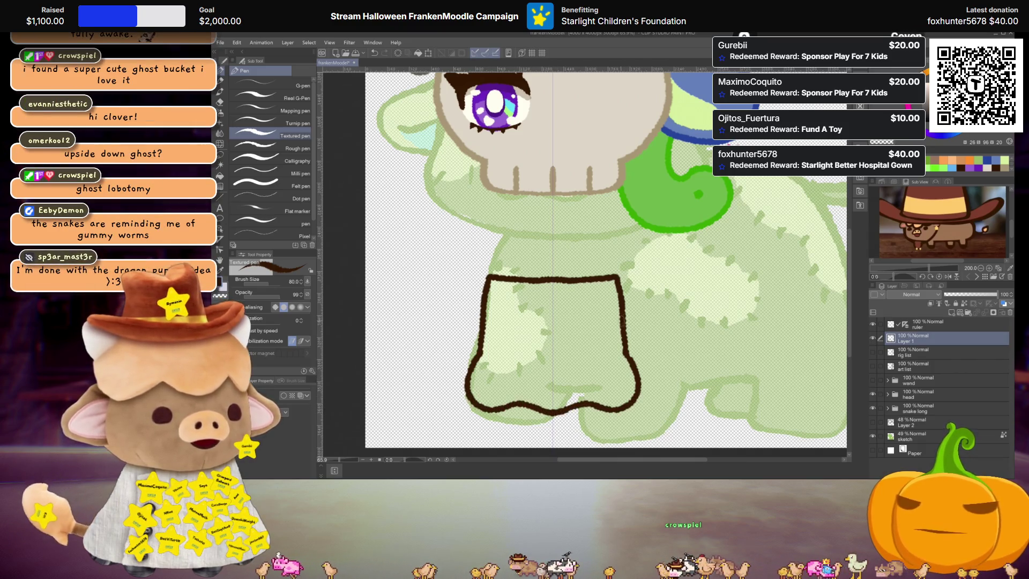
On a new layer, add the ghost's little arms, oval eyes, open smile and domed top
{"action": "left_click", "coordinate": [949, 314]}
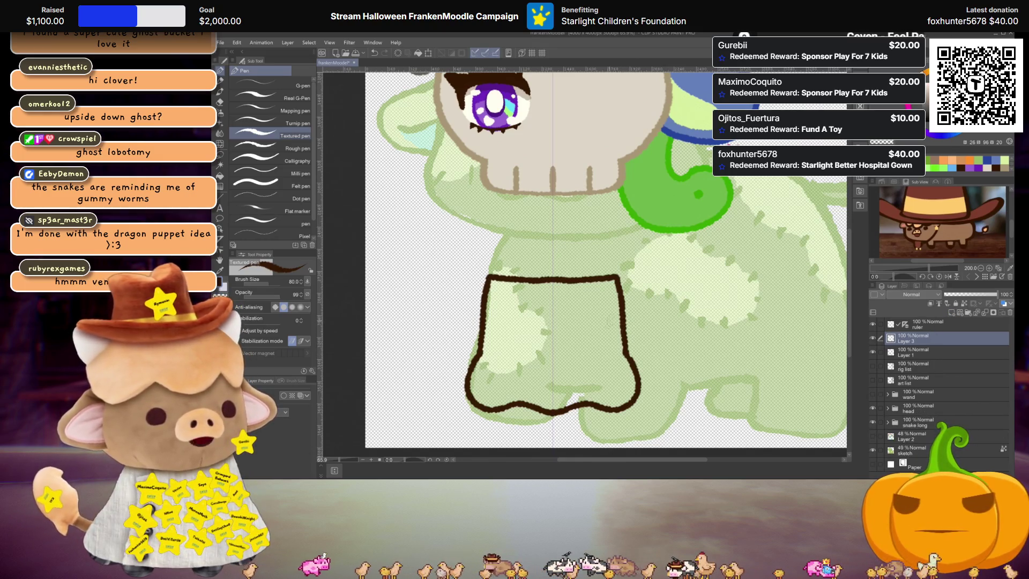
{"action": "mouse_move", "coordinate": [499, 321]}
{"action": "left_mouse_down"}
{"action": "mouse_move", "coordinate": [479, 321]}
{"action": "mouse_move", "coordinate": [474, 338]}
{"action": "mouse_move", "coordinate": [497, 351]}
{"action": "mouse_move", "coordinate": [498, 321]}
{"action": "left_mouse_up"}
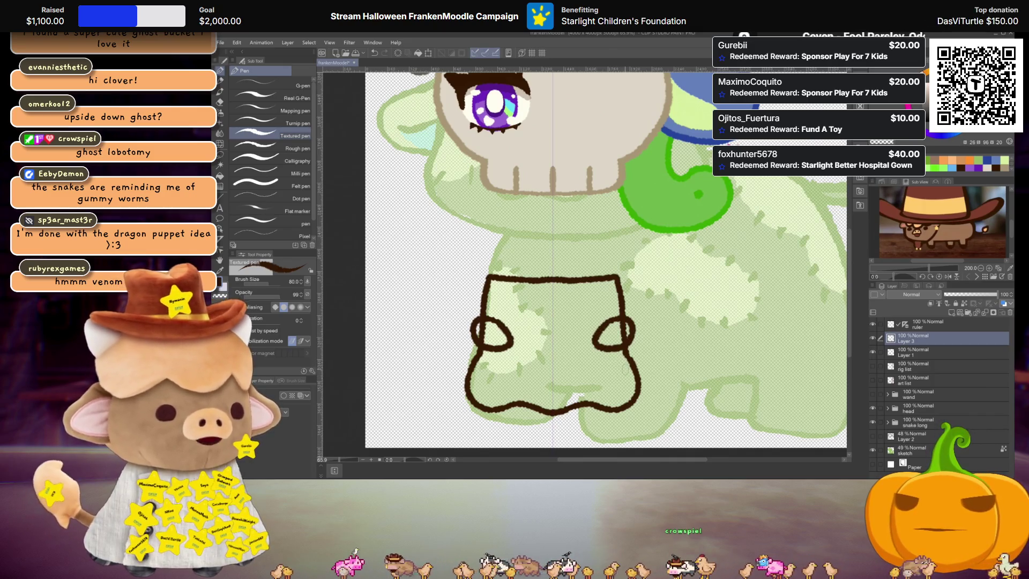
{"action": "mouse_move", "coordinate": [525, 295]}
{"action": "left_mouse_down"}
{"action": "mouse_move", "coordinate": [531, 315]}
{"action": "mouse_move", "coordinate": [523, 295]}
{"action": "mouse_move", "coordinate": [529, 301]}
{"action": "left_mouse_up"}
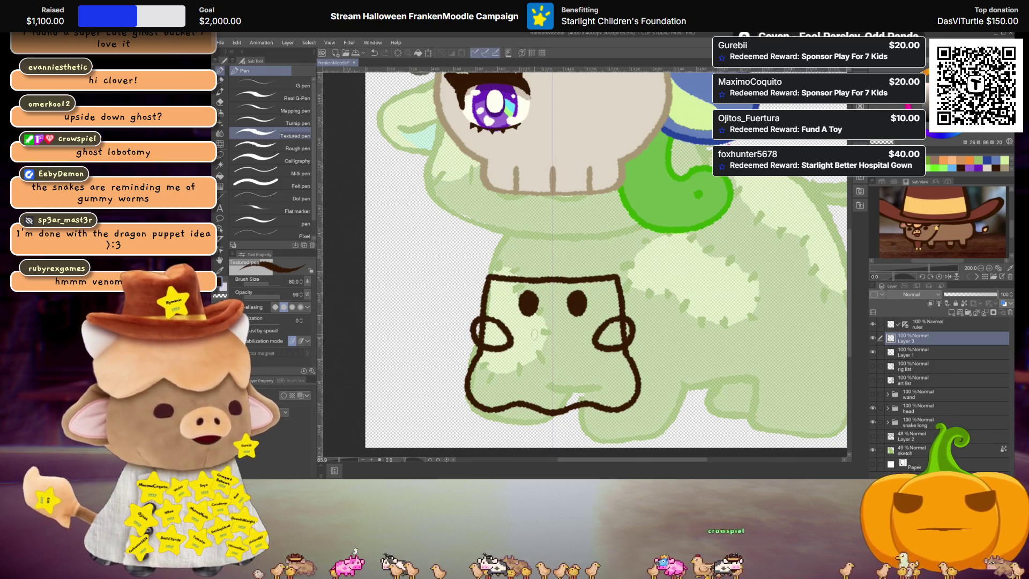
{"action": "left_click", "coordinate": [874, 324]}
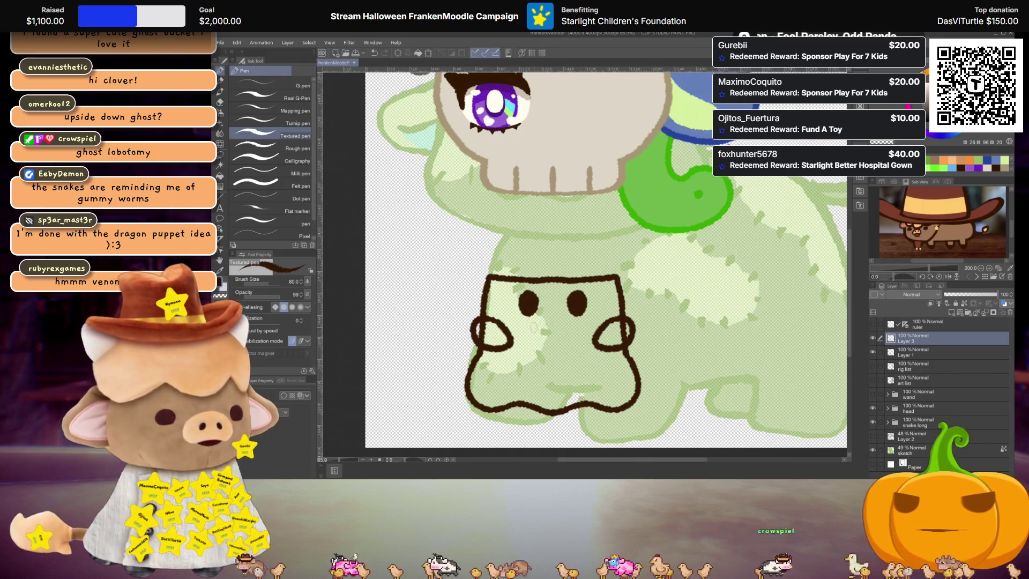
{"action": "mouse_move", "coordinate": [533, 324]}
{"action": "left_mouse_down"}
{"action": "mouse_move", "coordinate": [539, 334]}
{"action": "mouse_move", "coordinate": [565, 327]}
{"action": "mouse_move", "coordinate": [546, 350]}
{"action": "mouse_move", "coordinate": [532, 328]}
{"action": "mouse_move", "coordinate": [544, 343]}
{"action": "mouse_move", "coordinate": [554, 339]}
{"action": "left_mouse_up"}
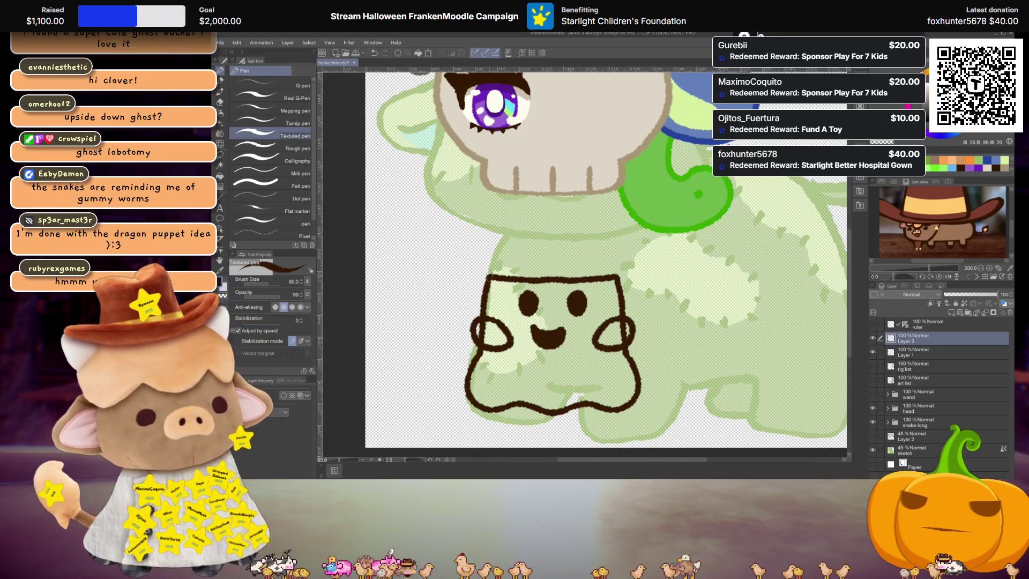
{"action": "mouse_move", "coordinate": [493, 275]}
{"action": "left_mouse_down"}
{"action": "mouse_move", "coordinate": [562, 228]}
{"action": "mouse_move", "coordinate": [608, 258]}
{"action": "mouse_move", "coordinate": [615, 278]}
{"action": "left_mouse_up"}
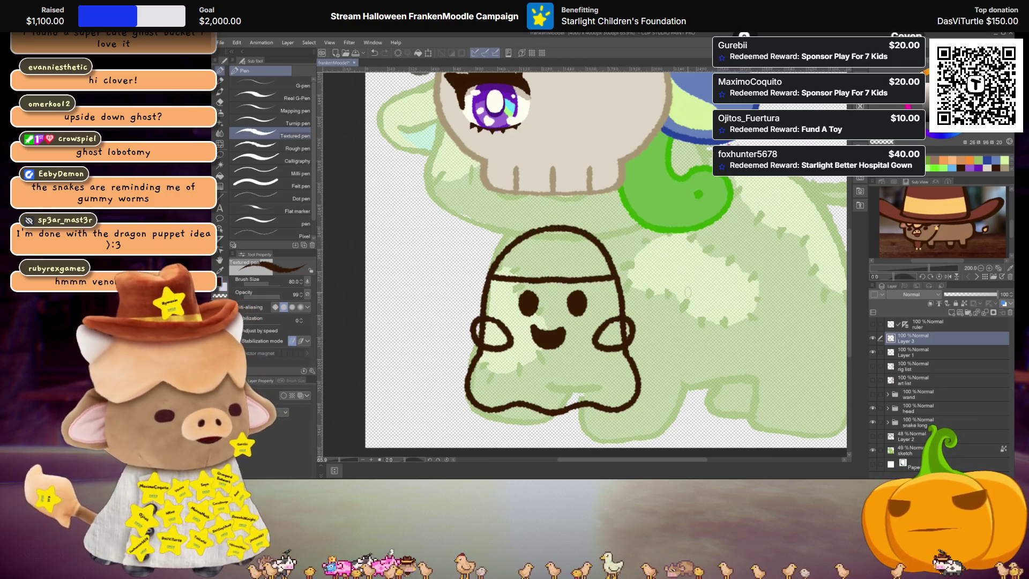
{"action": "left_click", "coordinate": [972, 159]}
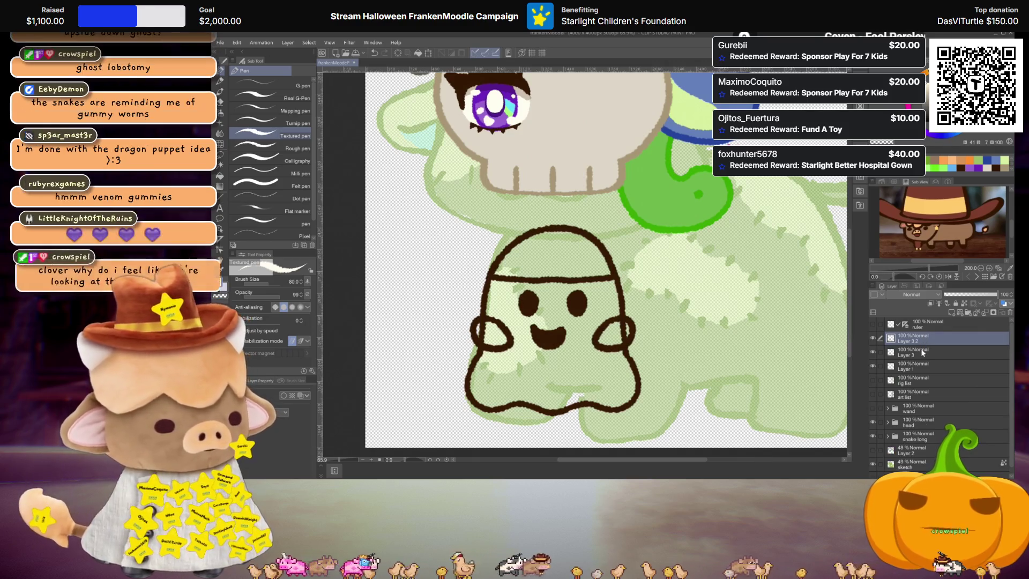
Fill the ghost's two hands and body white on new layers with the Fill tool
{"action": "key", "text": "ctrl+shift+n"}
{"action": "key", "text": "g"}
{"action": "left_click", "coordinate": [621, 329]}
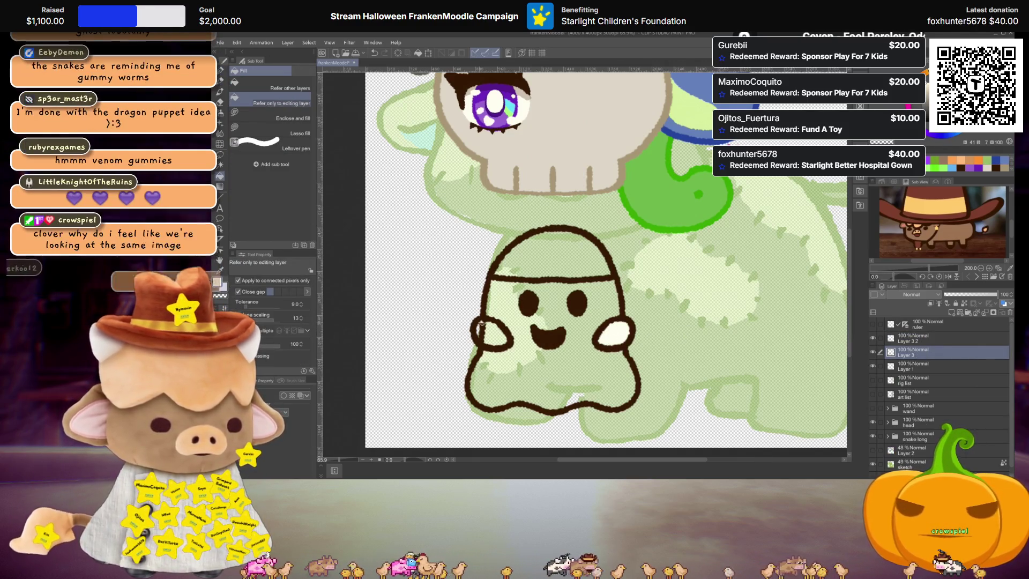
{"action": "left_click", "coordinate": [492, 333]}
{"action": "left_click", "coordinate": [907, 365]}
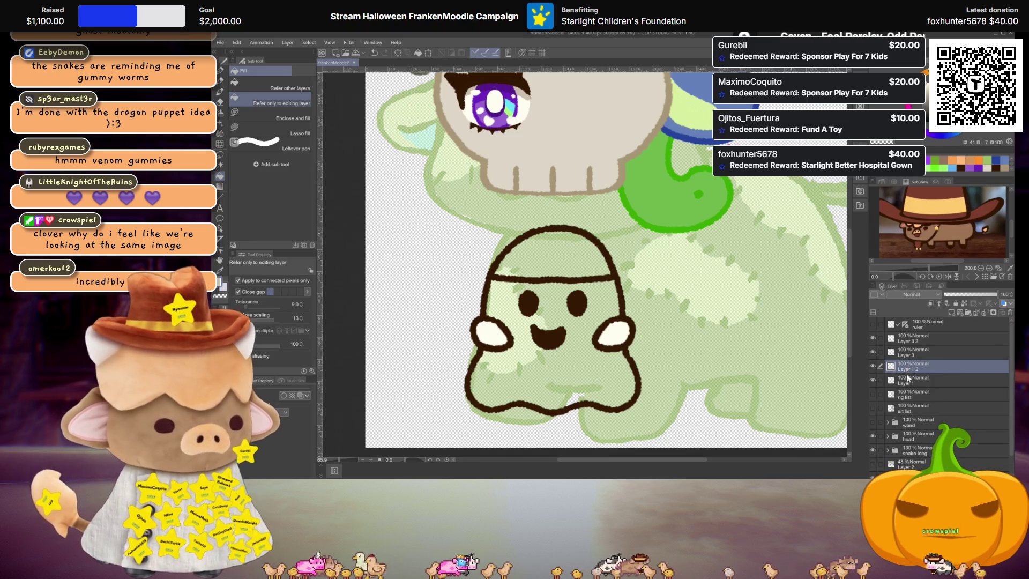
{"action": "key", "text": "ctrl+shift+n"}
{"action": "left_click", "coordinate": [557, 375]}
Merge the body fill into Layer 1 and the hand fill into Layer 3
{"action": "key", "text": "ctrl+minus"}
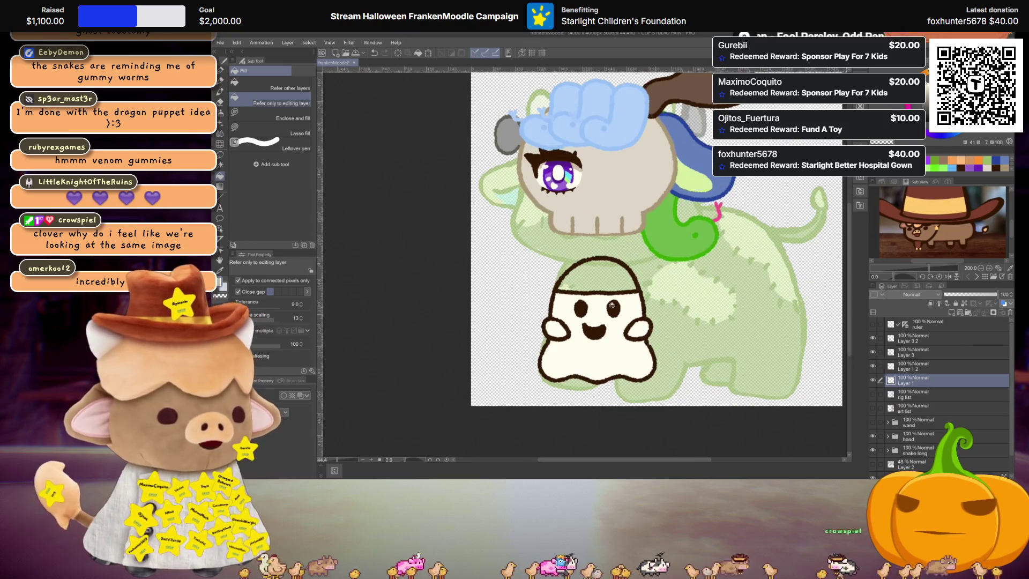
{"action": "scroll", "coordinate": [614, 315], "scroll_direction": "up", "scroll_amount": 2}
{"action": "scroll", "coordinate": [647, 320], "scroll_direction": "up", "scroll_amount": 2}
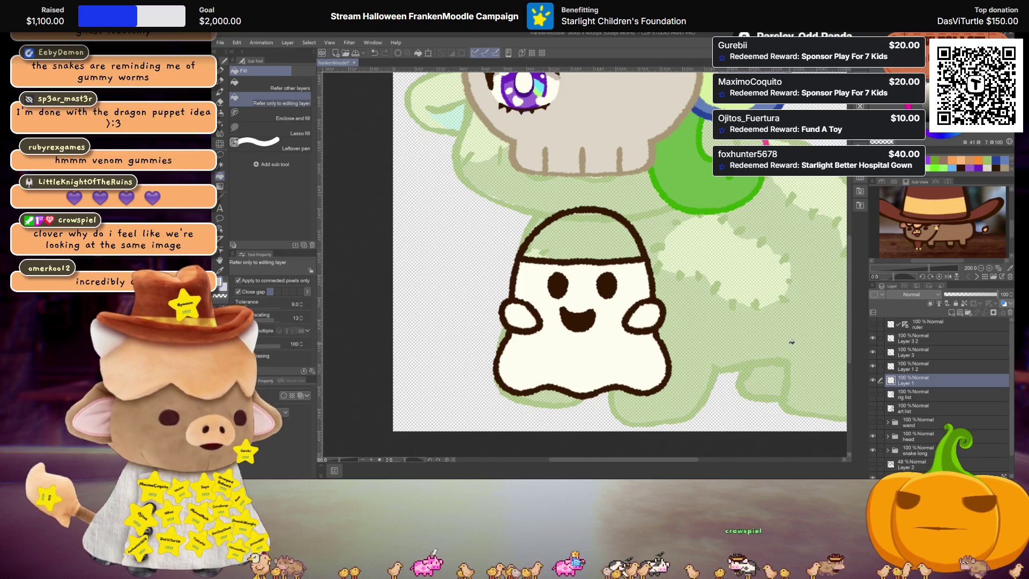
{"action": "left_click", "coordinate": [939, 367]}
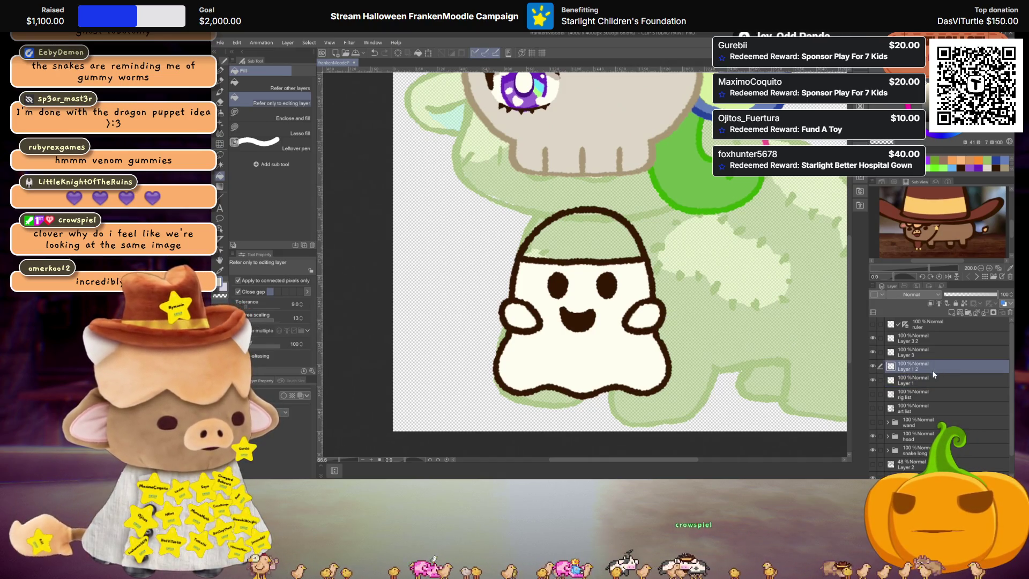
{"action": "key", "text": "ctrl+e"}
{"action": "left_click", "coordinate": [913, 343]}
{"action": "key", "text": "ctrl+e"}
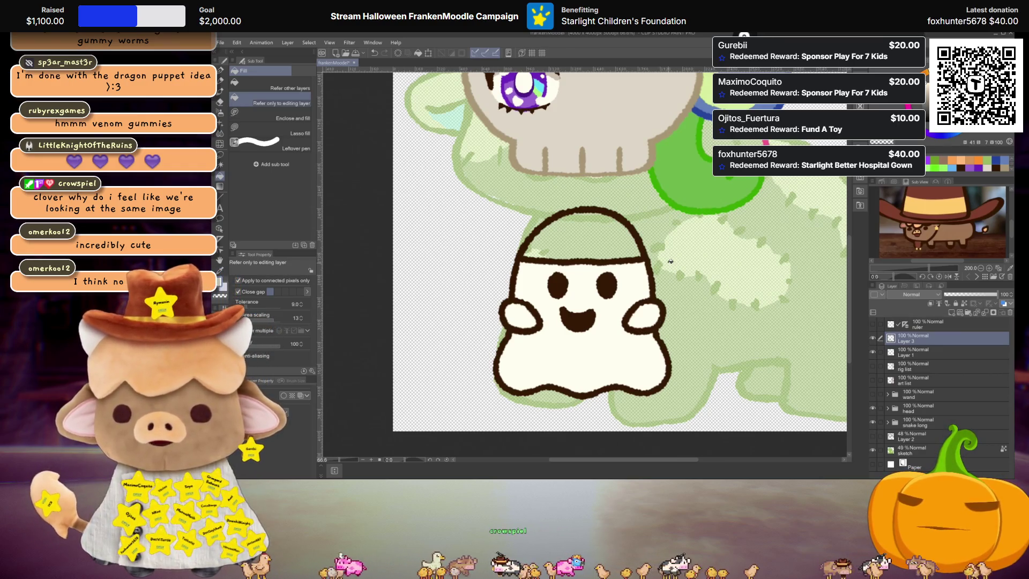
Bring up the ghost candy bucket reference photo
{"action": "scroll", "coordinate": [668, 261], "scroll_direction": "down", "scroll_amount": 1}
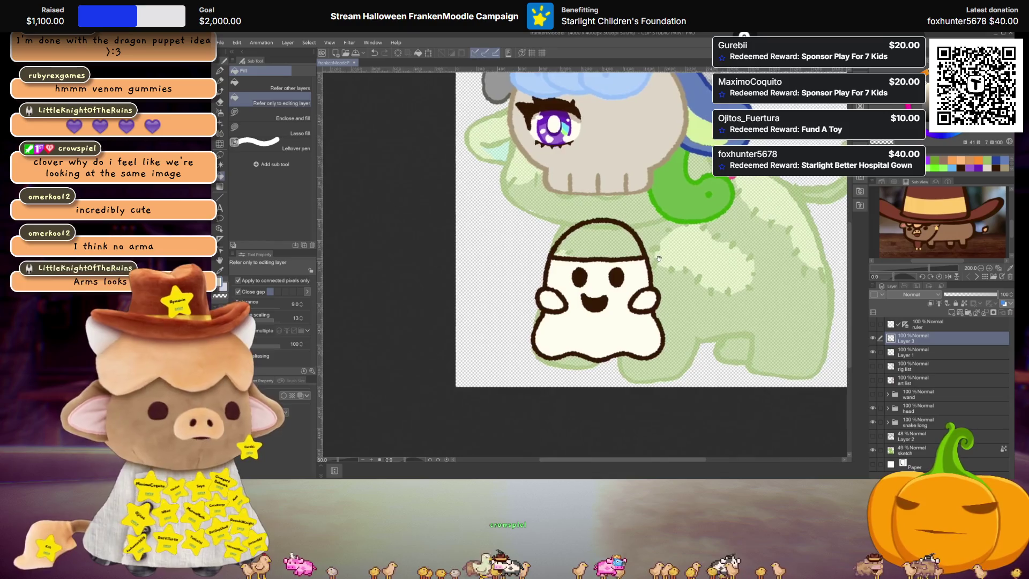
{"action": "scroll", "coordinate": [658, 261], "scroll_direction": "up", "scroll_amount": 1}
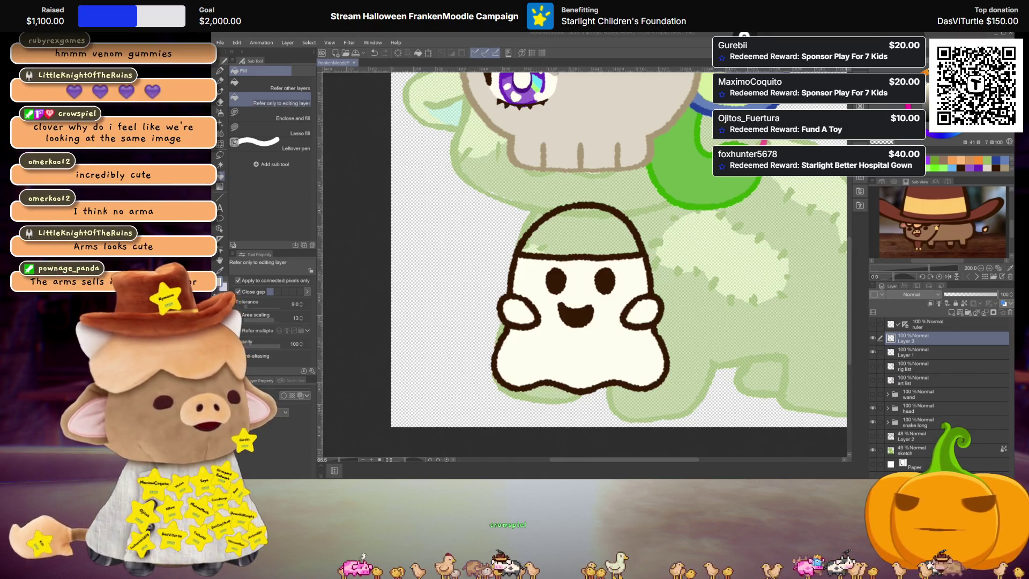
{"action": "key", "text": "alt+Tab"}
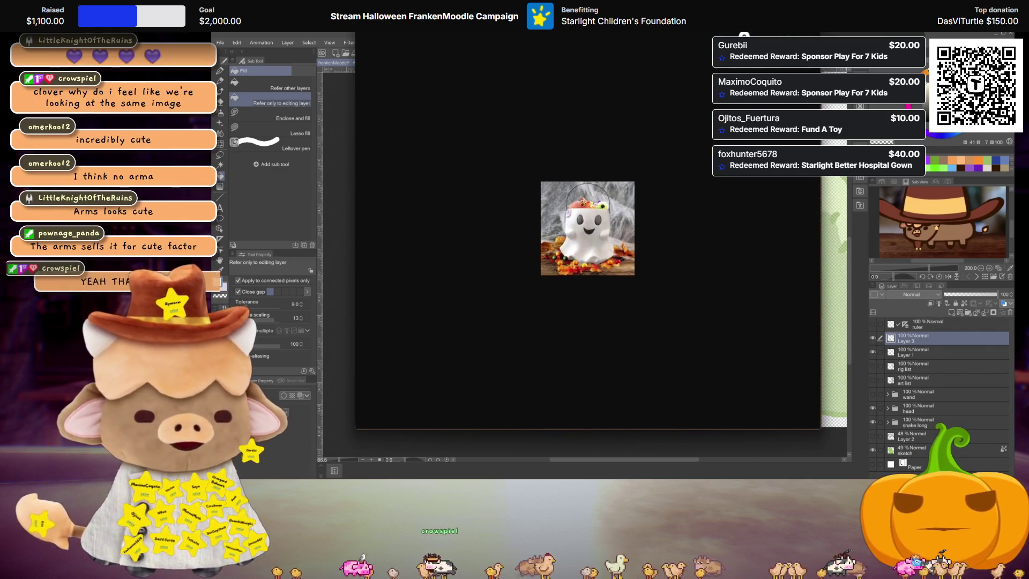
Move the ghost bucket reference photo aside, then close it to return to the canvas
{"action": "mouse_move", "coordinate": [587, 228]}
{"action": "left_mouse_down"}
{"action": "mouse_move", "coordinate": [642, 181]}
{"action": "mouse_move", "coordinate": [656, 75]}
{"action": "mouse_move", "coordinate": [723, 48]}
{"action": "mouse_move", "coordinate": [711, 153]}
{"action": "mouse_move", "coordinate": [733, 24]}
{"action": "mouse_move", "coordinate": [716, 94]}
{"action": "mouse_move", "coordinate": [712, 70]}
{"action": "left_mouse_up"}
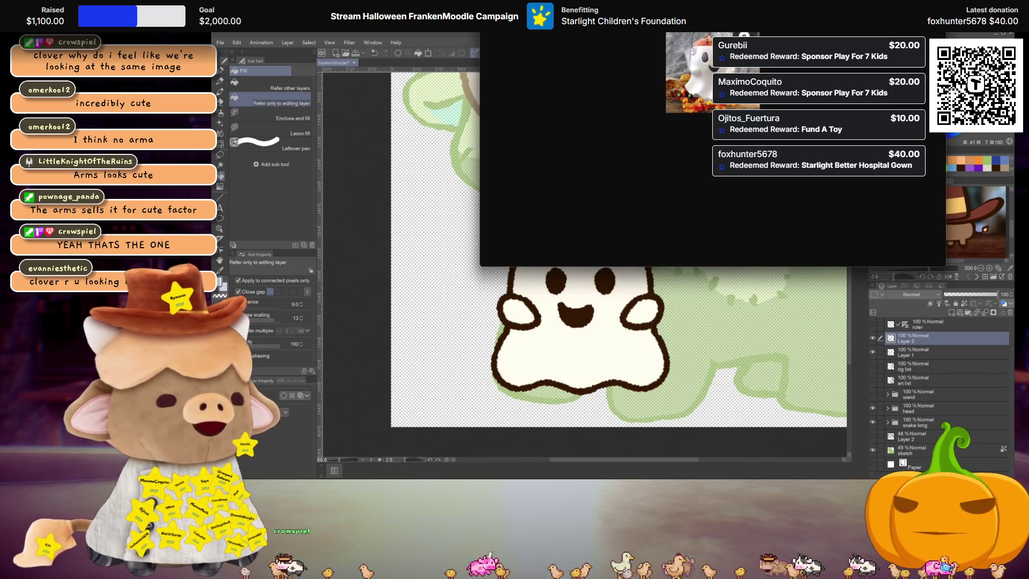
{"action": "key", "text": "alt+Tab"}
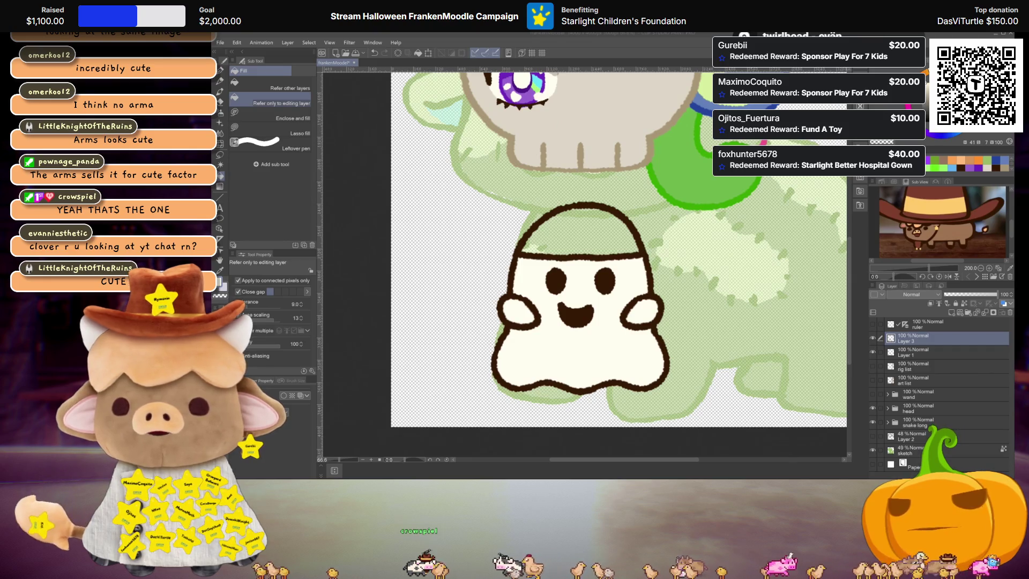
Merge the hands into Layer 1, rename it 'bucketFront', and add an empty layer beneath it
{"action": "scroll", "coordinate": [597, 300], "scroll_direction": "down", "scroll_amount": 4}
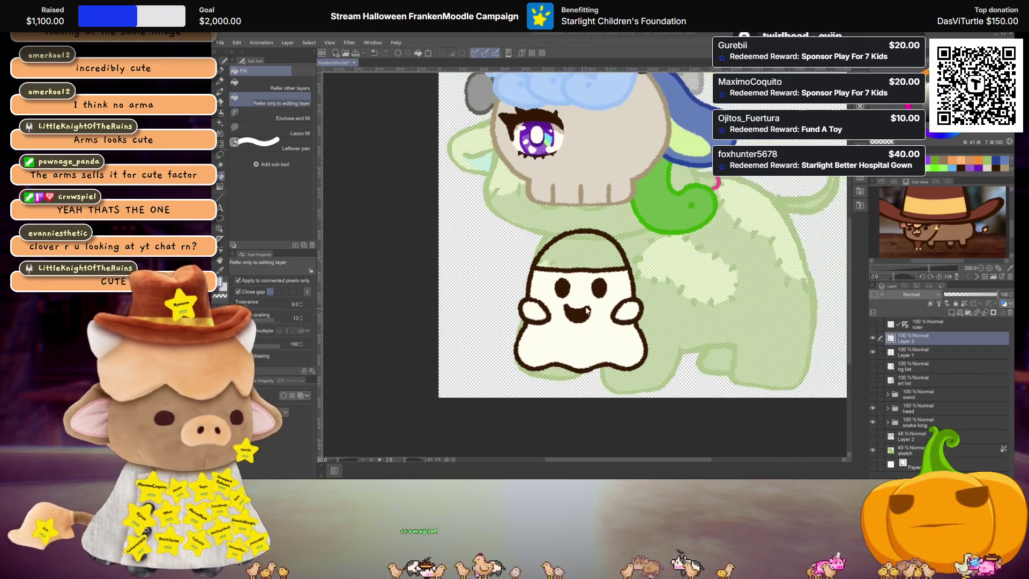
{"action": "scroll", "coordinate": [602, 299], "scroll_direction": "up", "scroll_amount": 4}
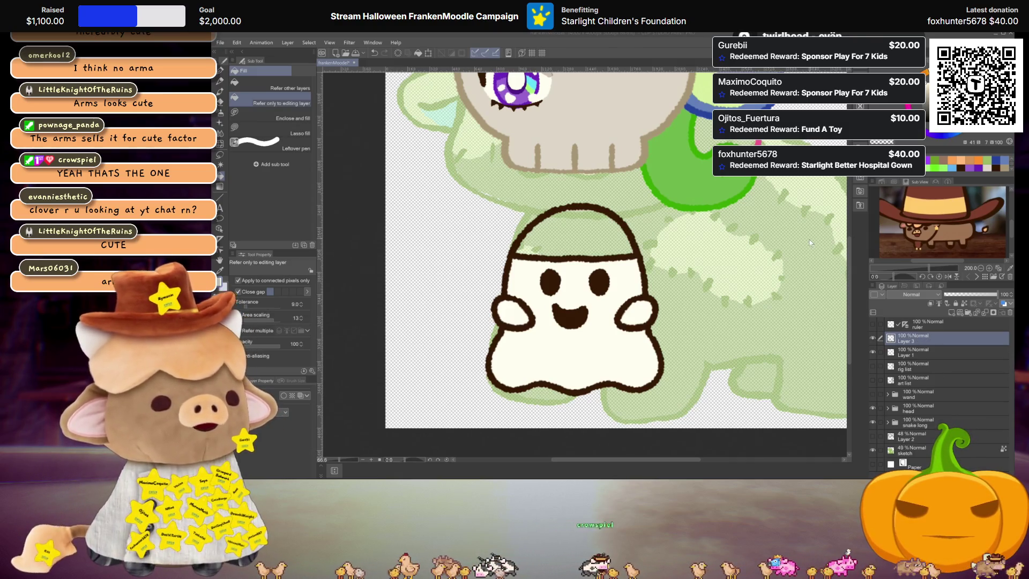
{"action": "key", "text": "ctrl+e"}
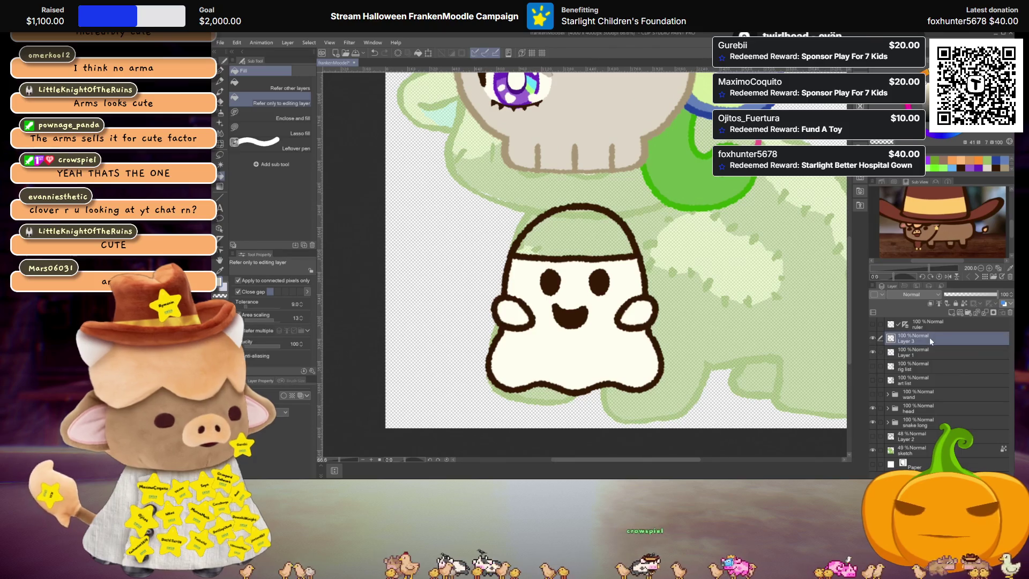
{"action": "double_click", "coordinate": [929, 341]}
{"action": "type", "text": "bucket"}
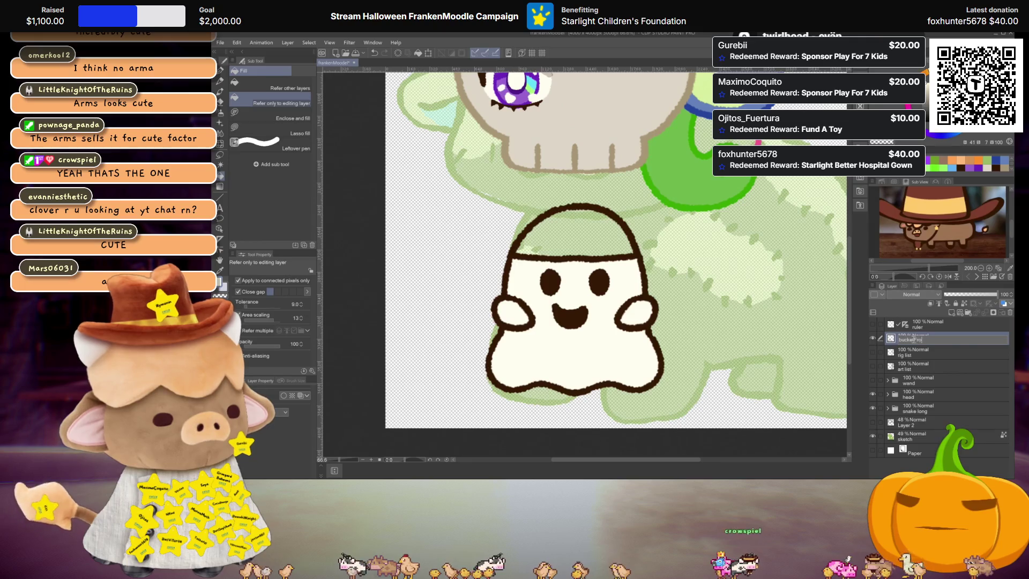
{"action": "type", "text": "Front"}
{"action": "key", "text": "Return"}
{"action": "left_click", "coordinate": [952, 313]}
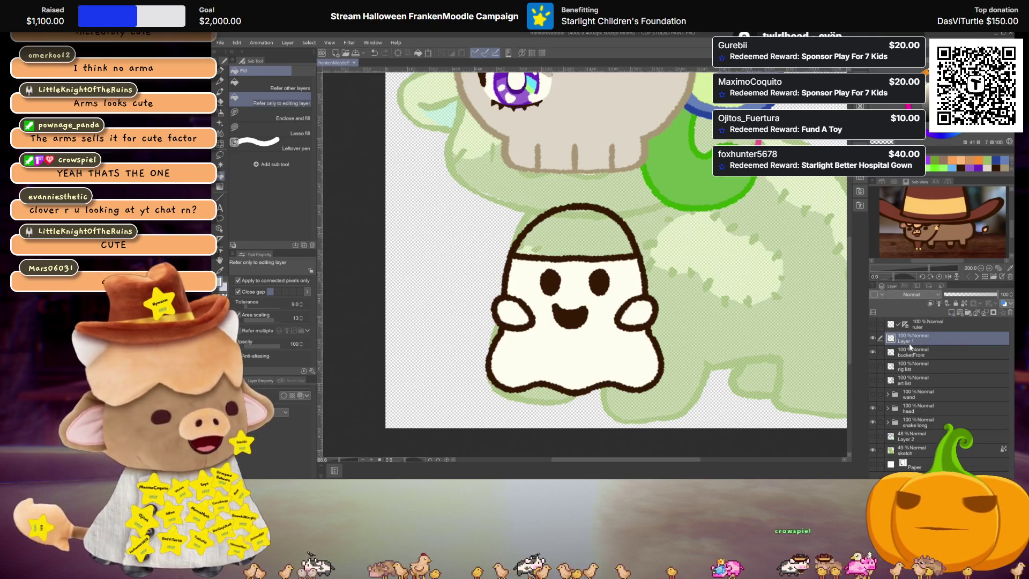
{"action": "left_click_drag", "start_coordinate": [911, 342], "coordinate": [910, 358]}
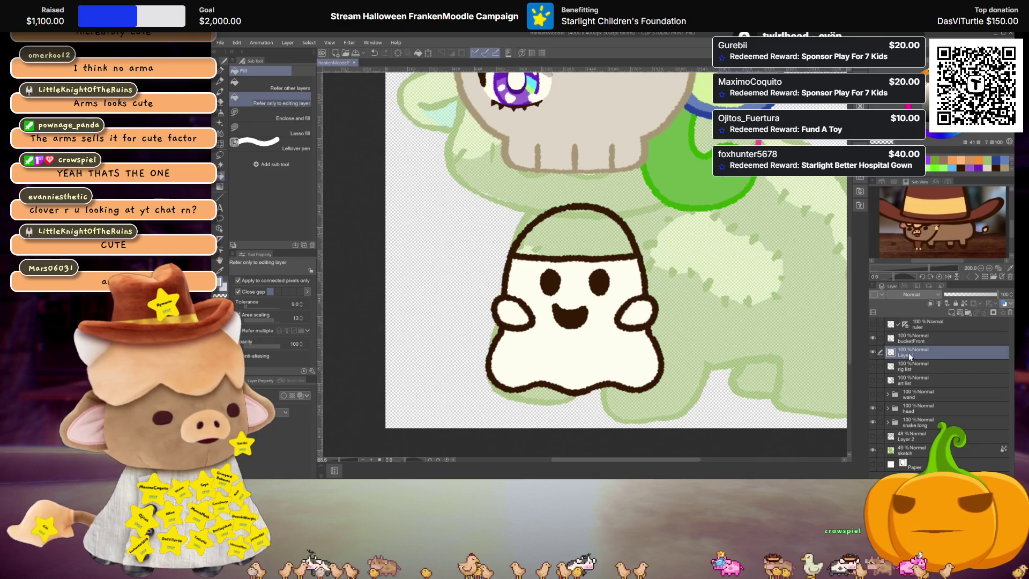
Draw a rim arc on the layer behind bucketFront and fill the bucket opening dark brown
{"action": "scroll", "coordinate": [591, 262], "scroll_direction": "up", "scroll_amount": 3}
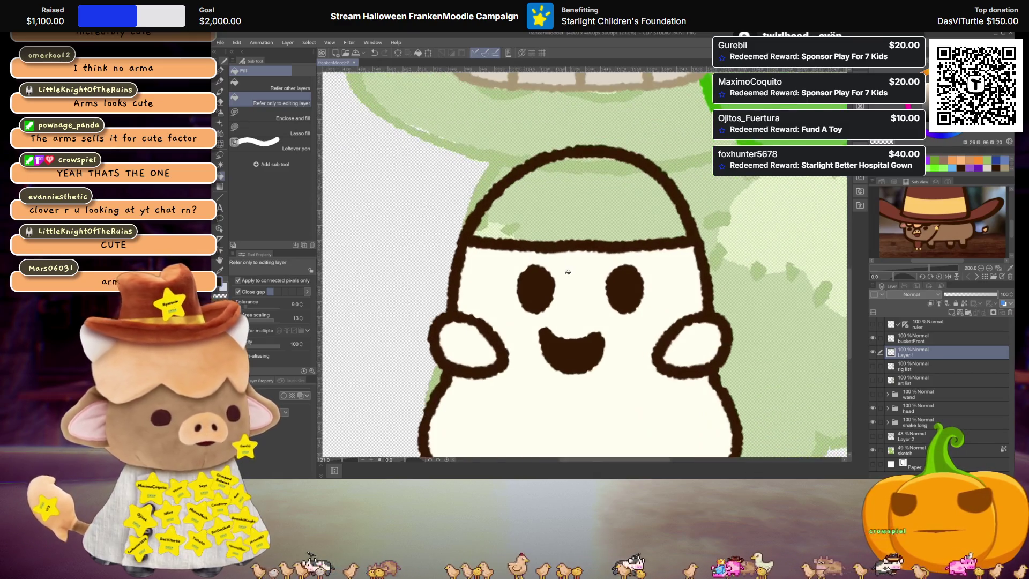
{"action": "key", "text": "p"}
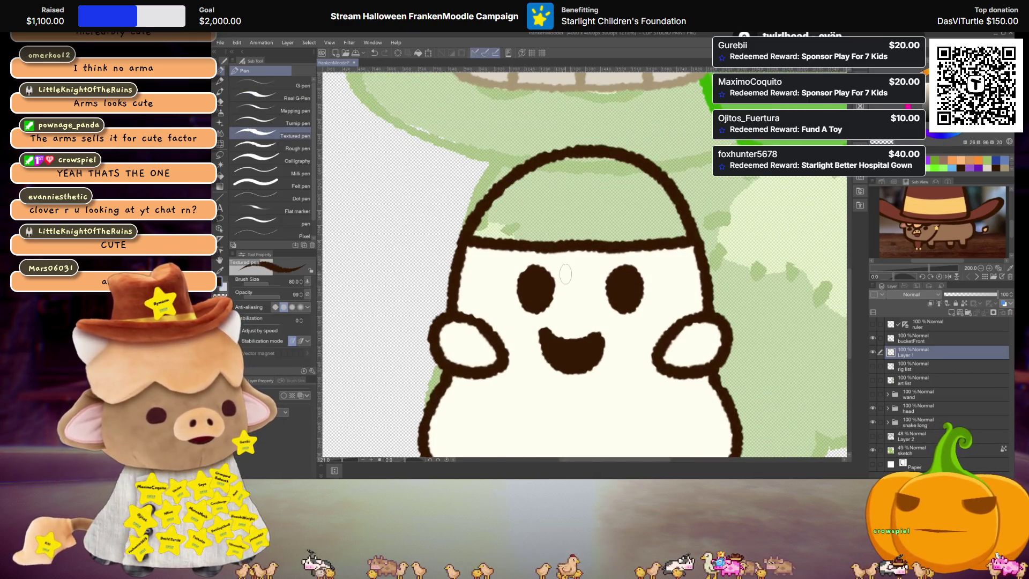
{"action": "left_click_drag", "start_coordinate": [919, 354], "coordinate": [922, 336]}
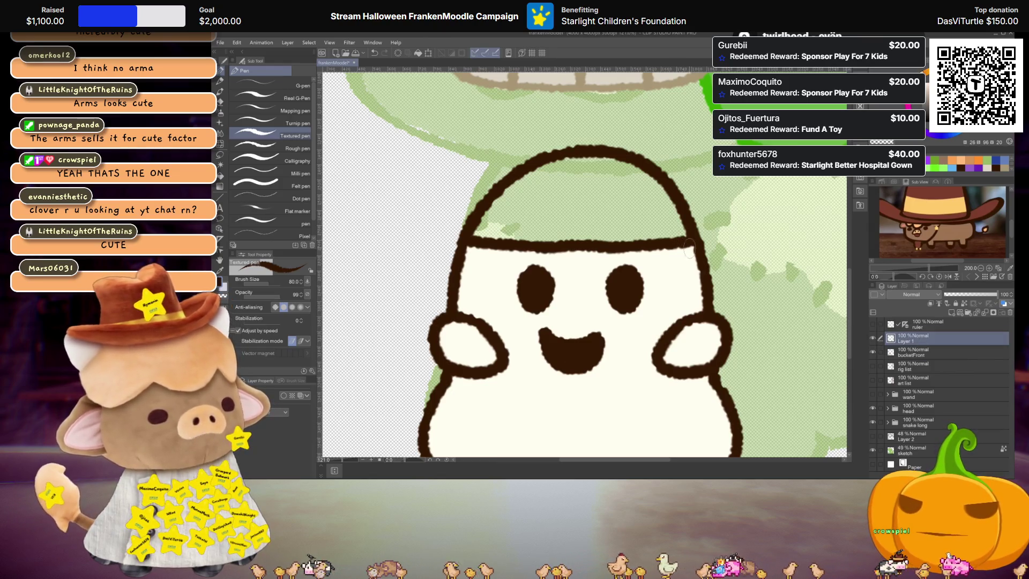
{"action": "left_click", "coordinate": [875, 324]}
{"action": "mouse_move", "coordinate": [689, 236]}
{"action": "left_mouse_down"}
{"action": "mouse_move", "coordinate": [584, 213]}
{"action": "mouse_move", "coordinate": [485, 230]}
{"action": "mouse_move", "coordinate": [476, 278]}
{"action": "mouse_move", "coordinate": [688, 275]}
{"action": "left_mouse_up"}
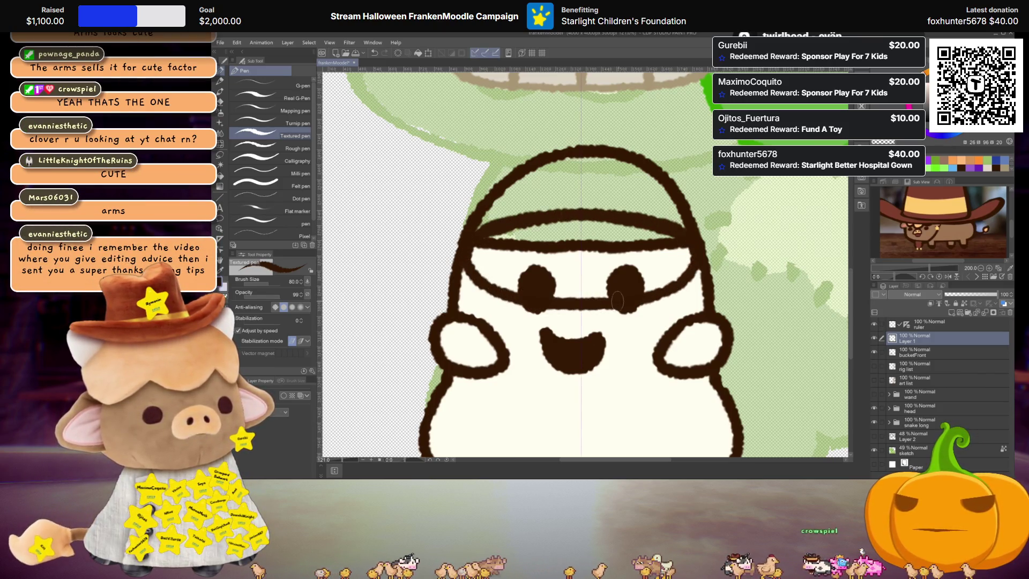
{"action": "key", "text": "g"}
{"action": "left_click", "coordinate": [628, 258]}
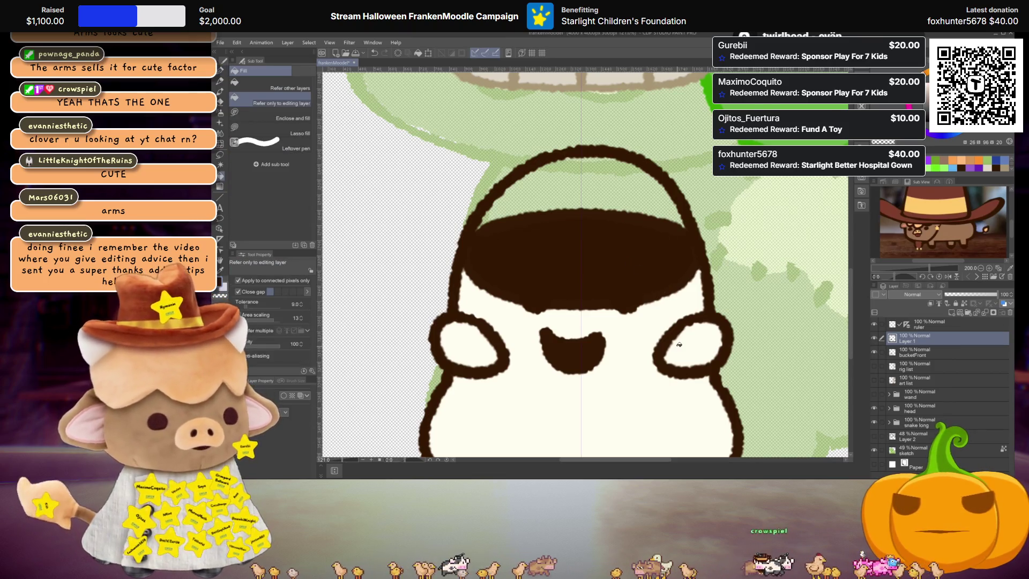
{"action": "left_click_drag", "start_coordinate": [919, 338], "coordinate": [918, 353]}
{"action": "scroll", "coordinate": [652, 283], "scroll_direction": "down", "scroll_amount": 3}
{"action": "scroll", "coordinate": [652, 283], "scroll_direction": "up", "scroll_amount": 1}
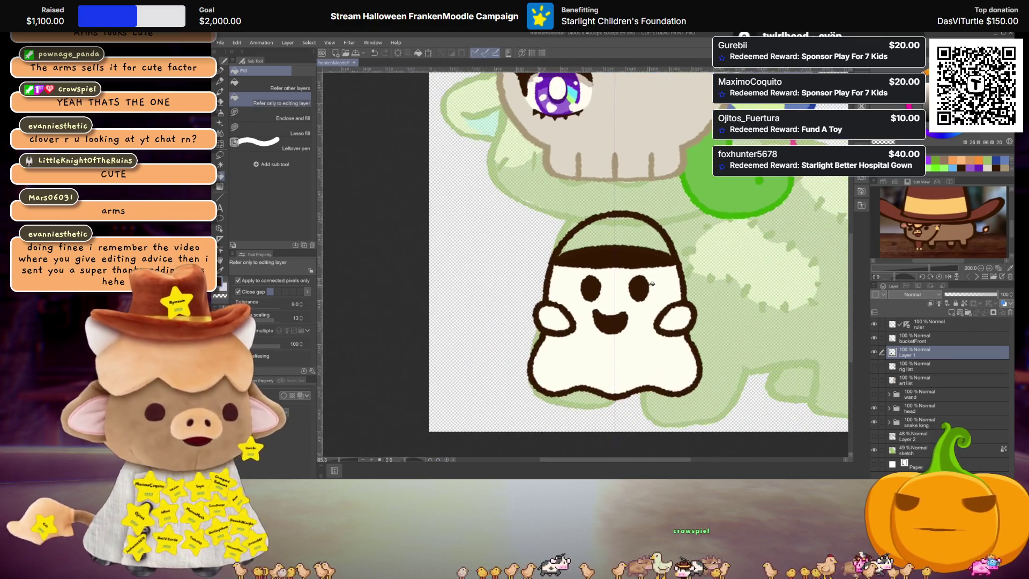
Rename Layer 1 to bucketBack, then select the bucketFront layer
{"action": "double_click", "coordinate": [905, 355]}
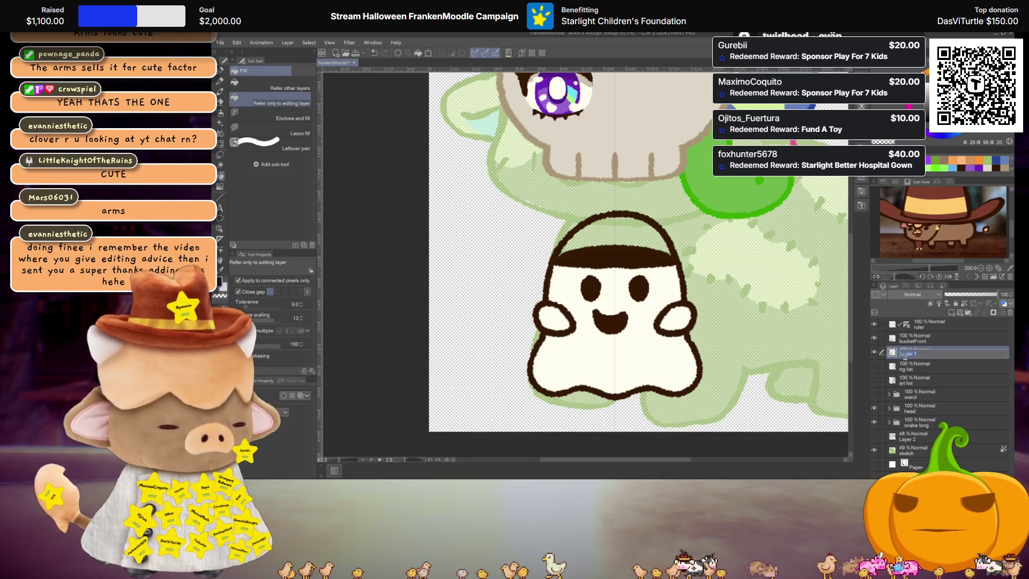
{"action": "type", "text": "bucket"}
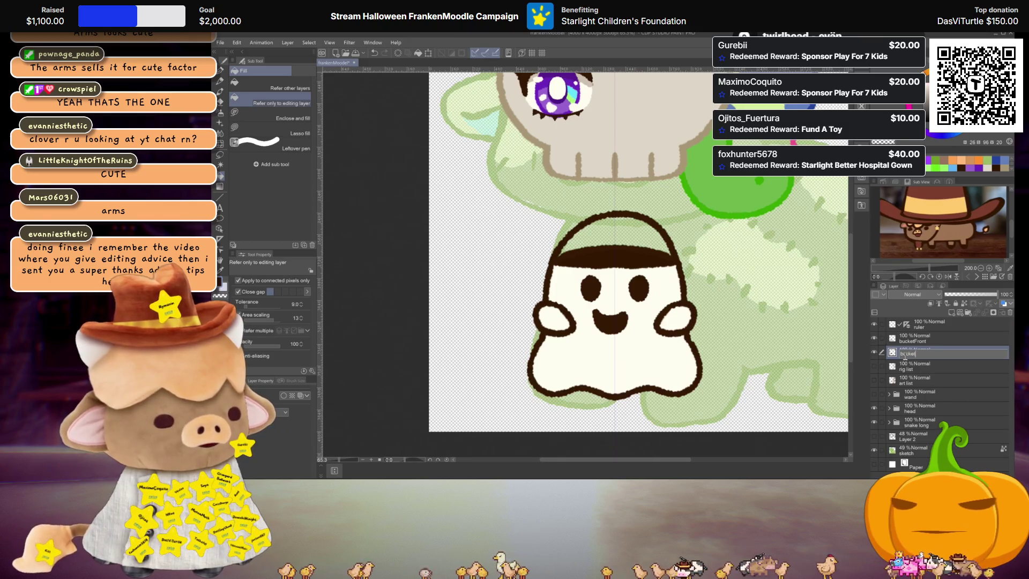
{"action": "type", "text": "Back"}
{"action": "key", "text": "Return"}
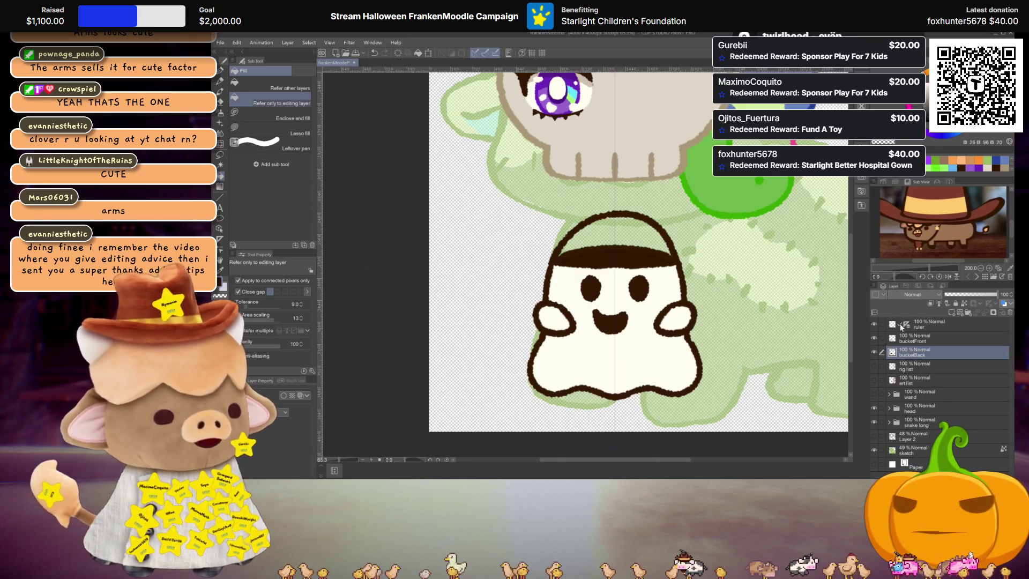
{"action": "left_click", "coordinate": [932, 339]}
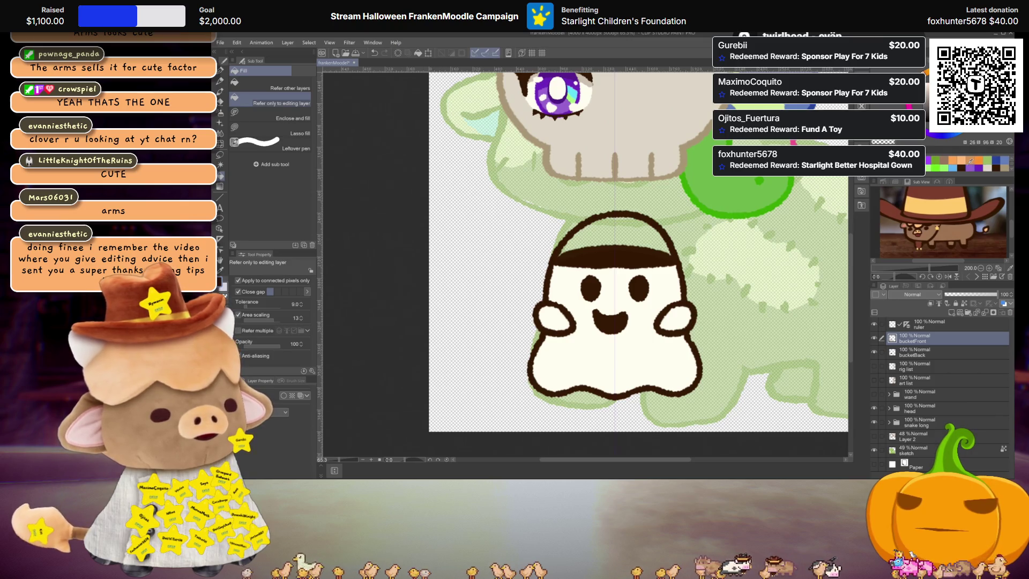
Test a purple Textured pen dot on the bucket top, adjust the purple shade, and undo it
{"action": "scroll", "coordinate": [637, 307], "scroll_direction": "up", "scroll_amount": 3}
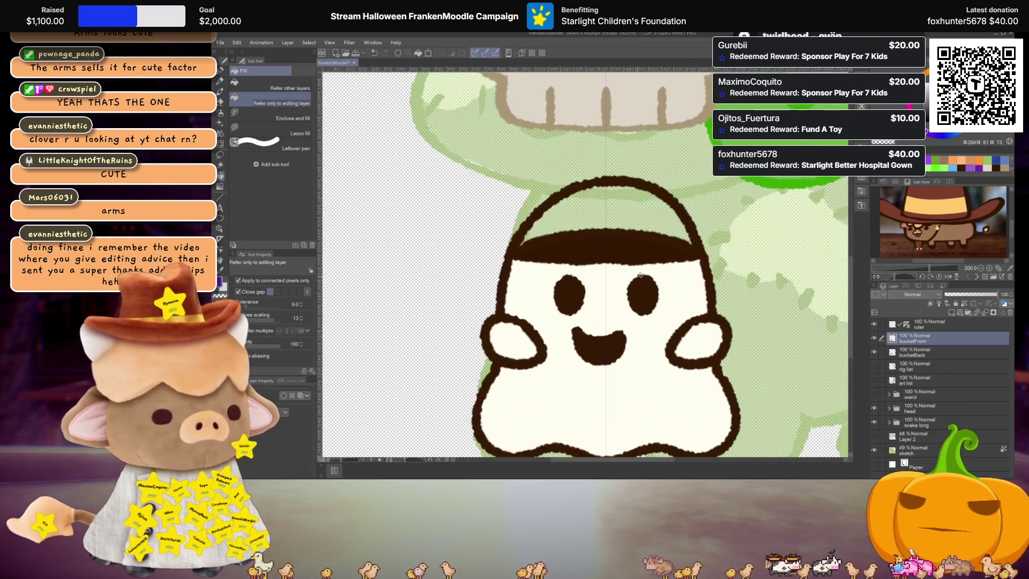
{"action": "left_click_drag", "start_coordinate": [638, 306], "coordinate": [655, 301]}
{"action": "key", "text": "p"}
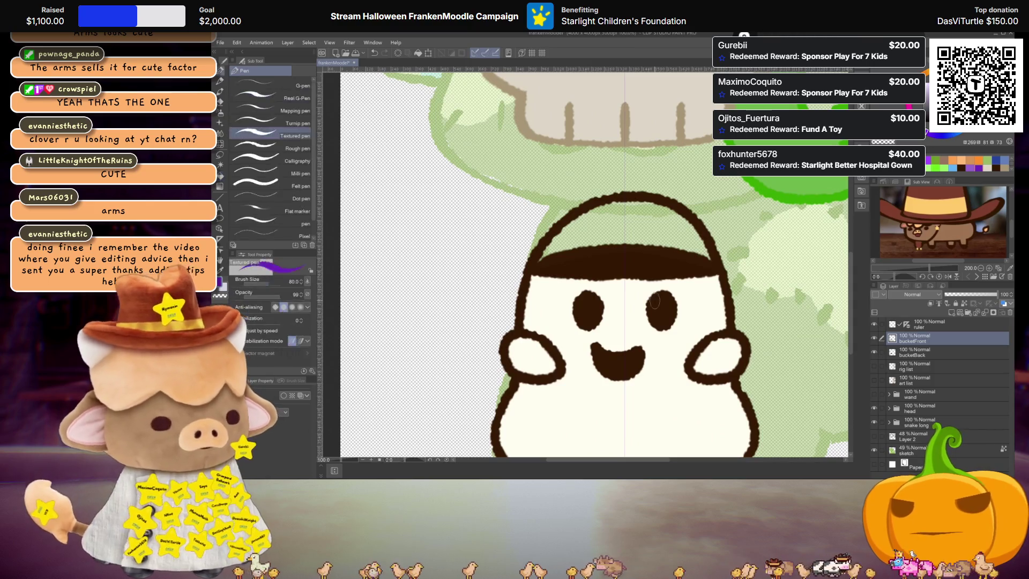
{"action": "mouse_move", "coordinate": [625, 239]}
{"action": "left_mouse_down"}
{"action": "mouse_move", "coordinate": [624, 262]}
{"action": "mouse_move", "coordinate": [613, 265]}
{"action": "left_mouse_up"}
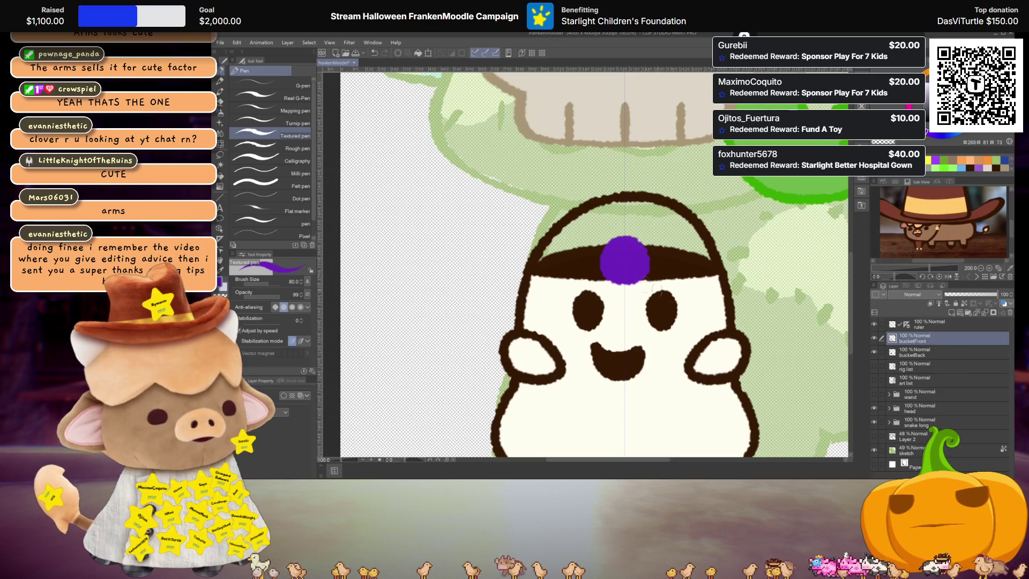
{"action": "left_click", "coordinate": [980, 165]}
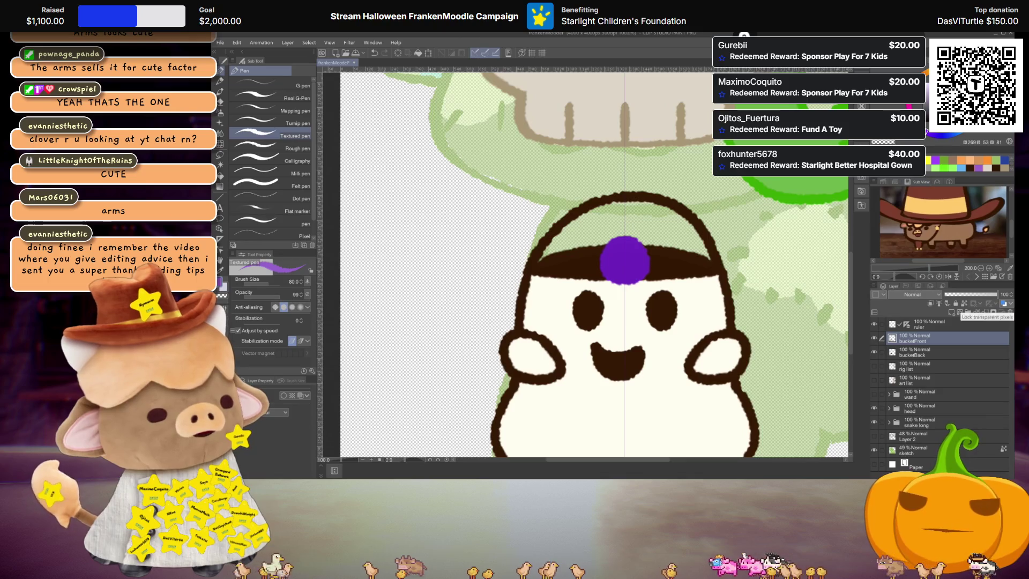
{"action": "left_click", "coordinate": [923, 219]}
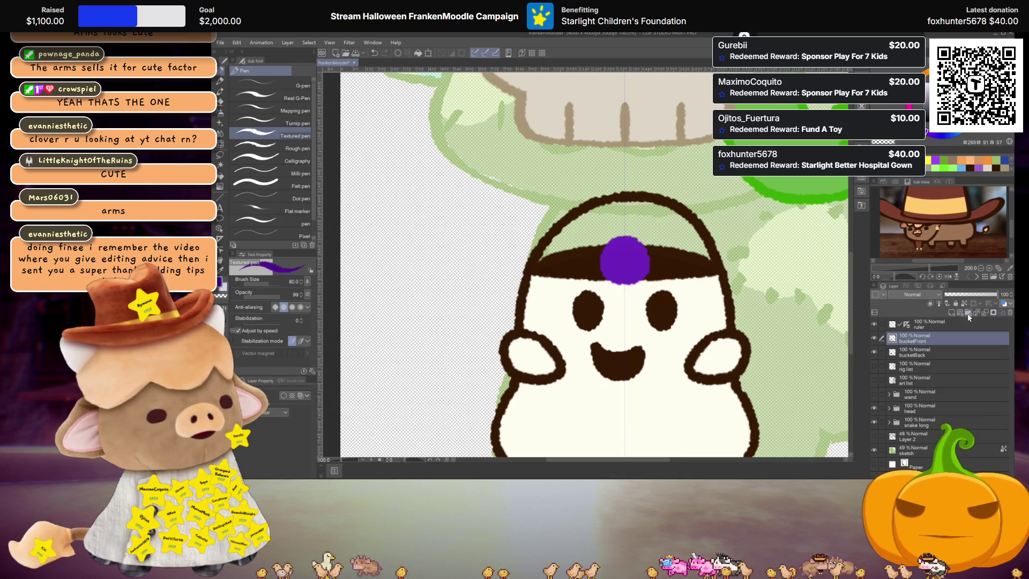
{"action": "key", "text": "ctrl+z"}
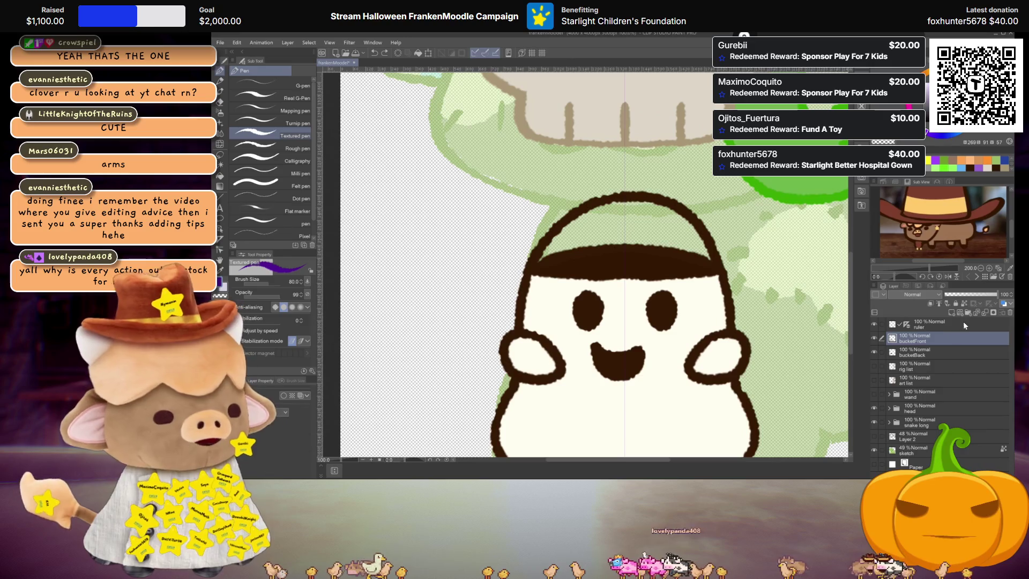
On a new layer, paint a purple wrapper half and place a squashed copy below it
{"action": "left_click", "coordinate": [953, 313]}
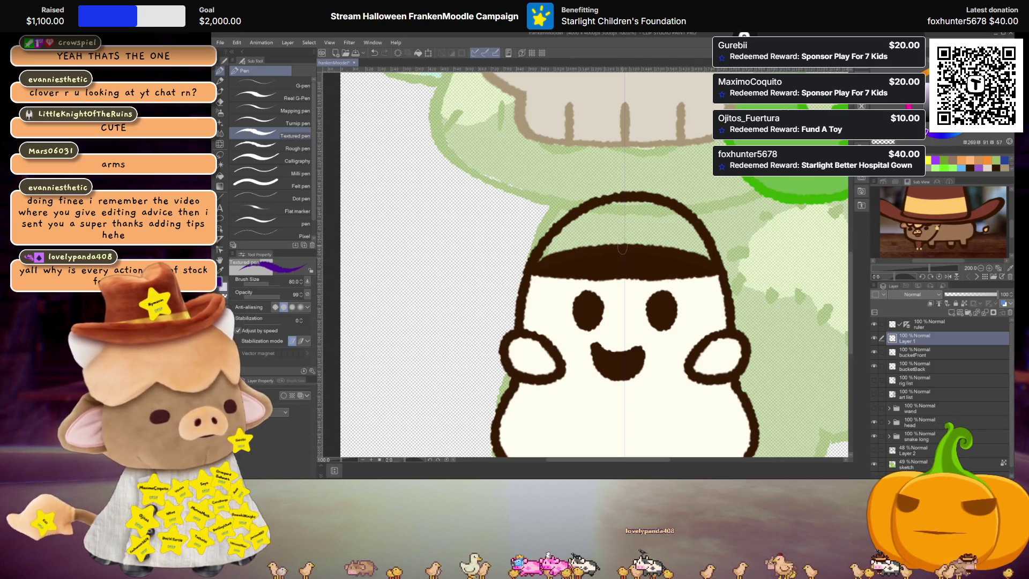
{"action": "mouse_move", "coordinate": [620, 248]}
{"action": "left_mouse_down"}
{"action": "mouse_move", "coordinate": [640, 230]}
{"action": "mouse_move", "coordinate": [610, 225]}
{"action": "mouse_move", "coordinate": [627, 224]}
{"action": "mouse_move", "coordinate": [624, 241]}
{"action": "mouse_move", "coordinate": [638, 244]}
{"action": "left_mouse_up"}
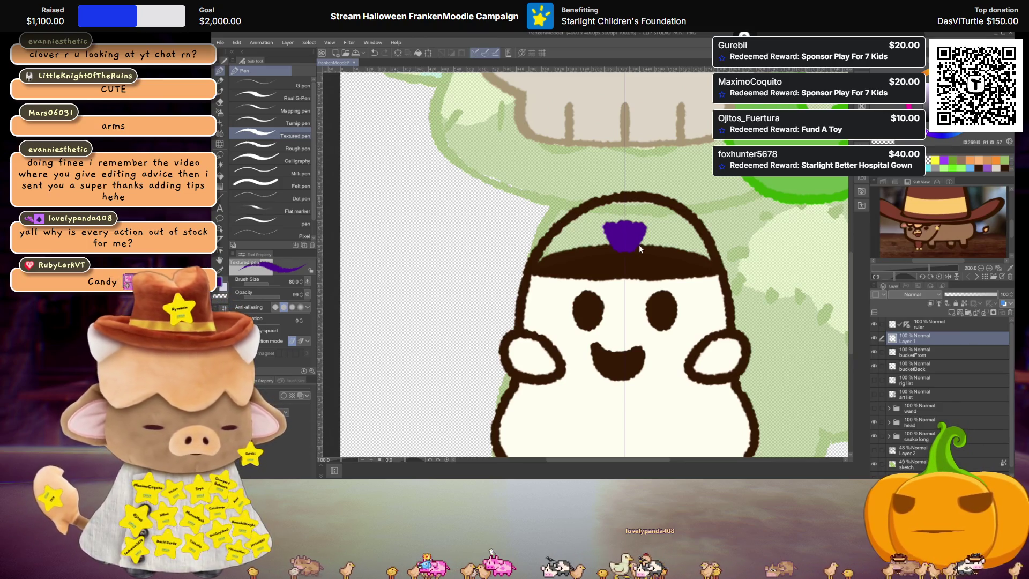
{"action": "key", "text": "ctrl+c"}
{"action": "key", "text": "ctrl+v"}
{"action": "key", "text": "ctrl+t"}
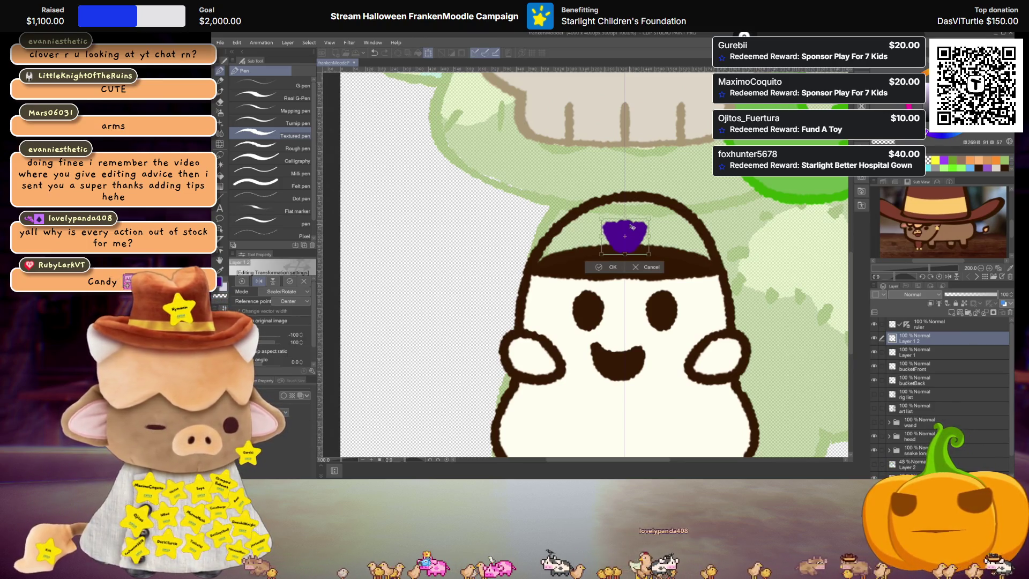
{"action": "left_click_drag", "start_coordinate": [624, 222], "coordinate": [623, 259]}
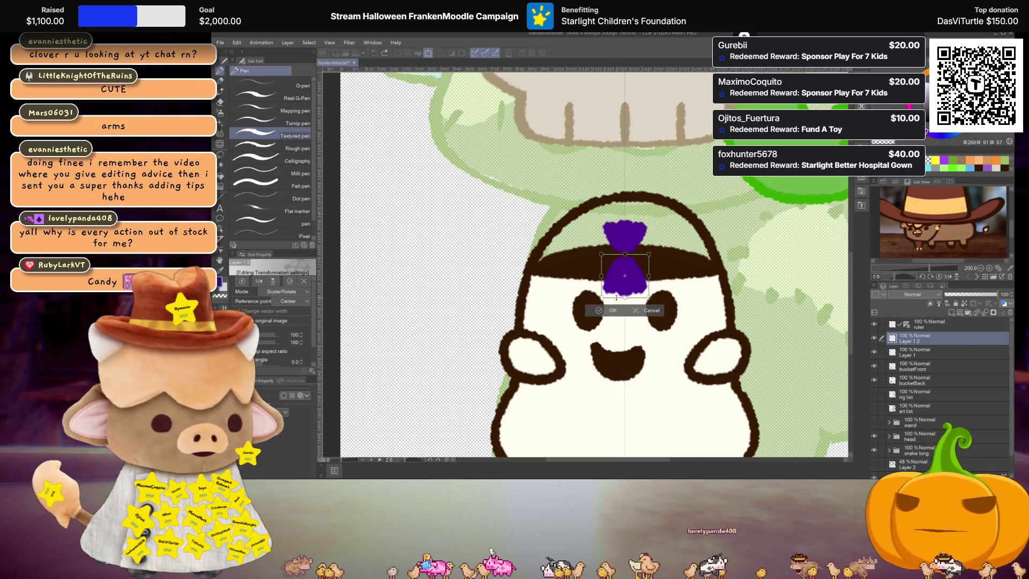
{"action": "left_click_drag", "start_coordinate": [619, 293], "coordinate": [639, 284]}
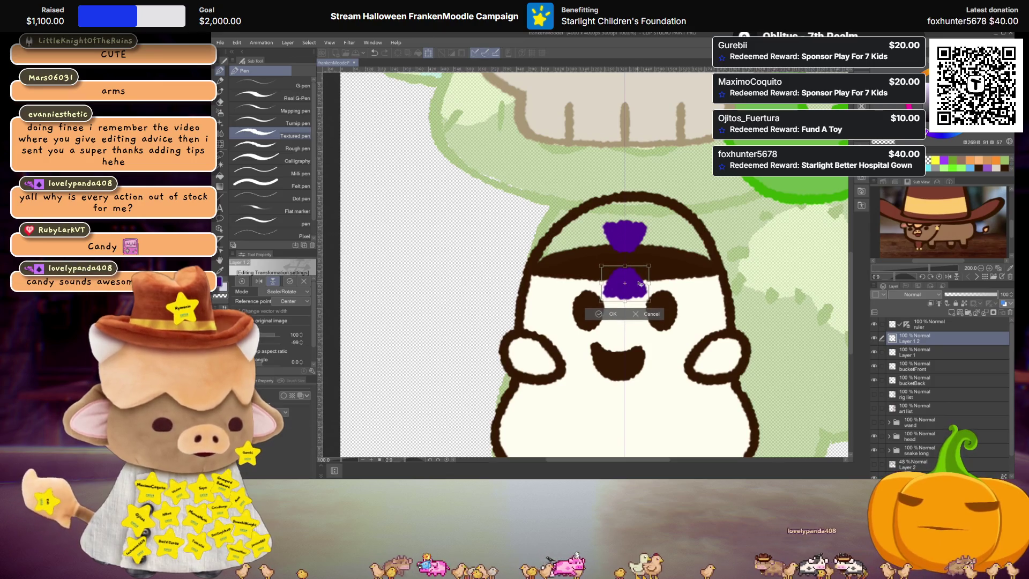
{"action": "key", "text": "Return"}
{"action": "left_click", "coordinate": [951, 313]}
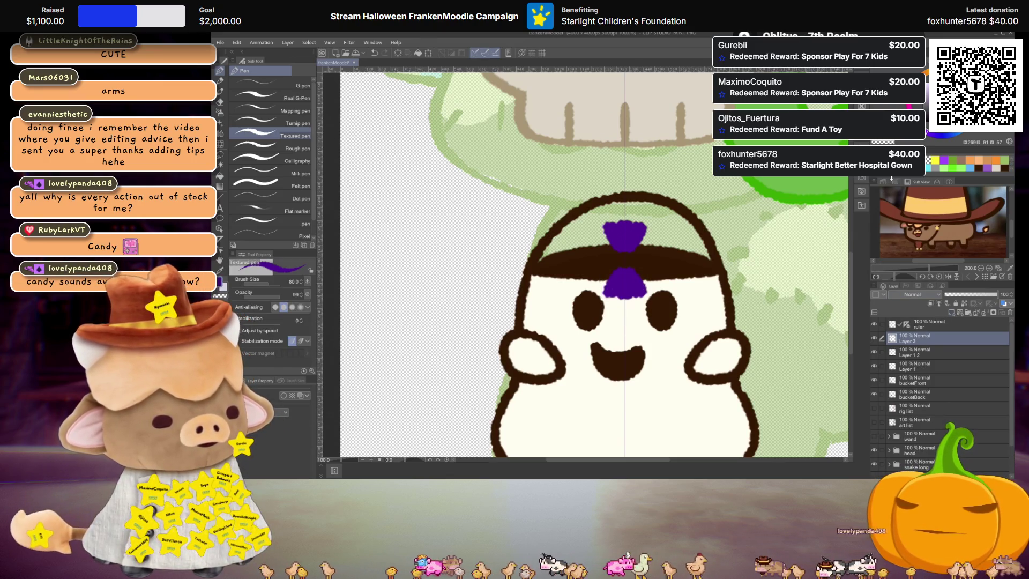
Join the purple halves, add a lighter purple highlight on the right, and merge the layers
{"action": "scroll", "coordinate": [647, 262], "scroll_direction": "up", "scroll_amount": 3}
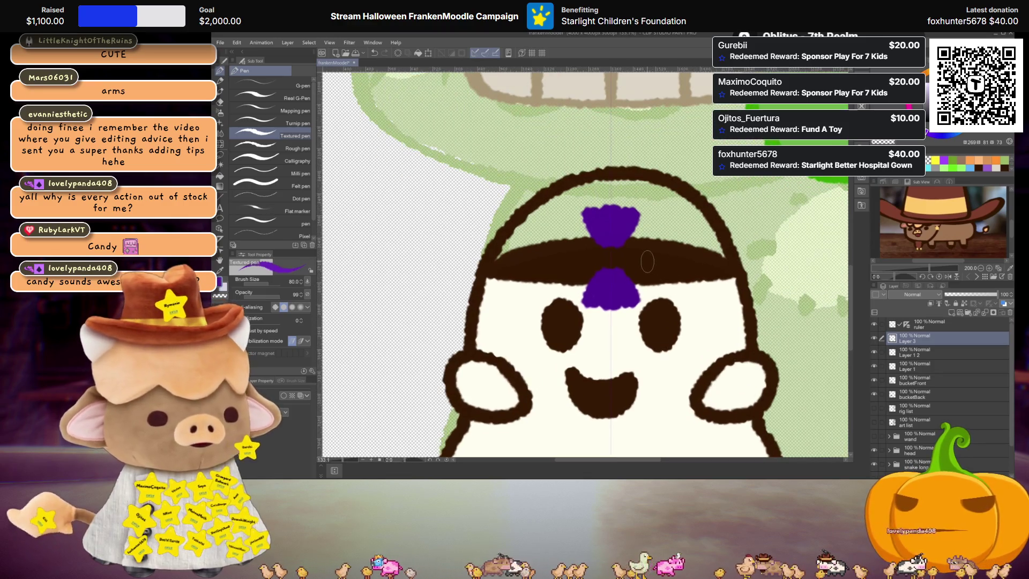
{"action": "mouse_move", "coordinate": [609, 235]}
{"action": "left_mouse_down"}
{"action": "mouse_move", "coordinate": [620, 262]}
{"action": "mouse_move", "coordinate": [615, 247]}
{"action": "mouse_move", "coordinate": [596, 262]}
{"action": "mouse_move", "coordinate": [635, 263]}
{"action": "mouse_move", "coordinate": [643, 252]}
{"action": "left_mouse_up"}
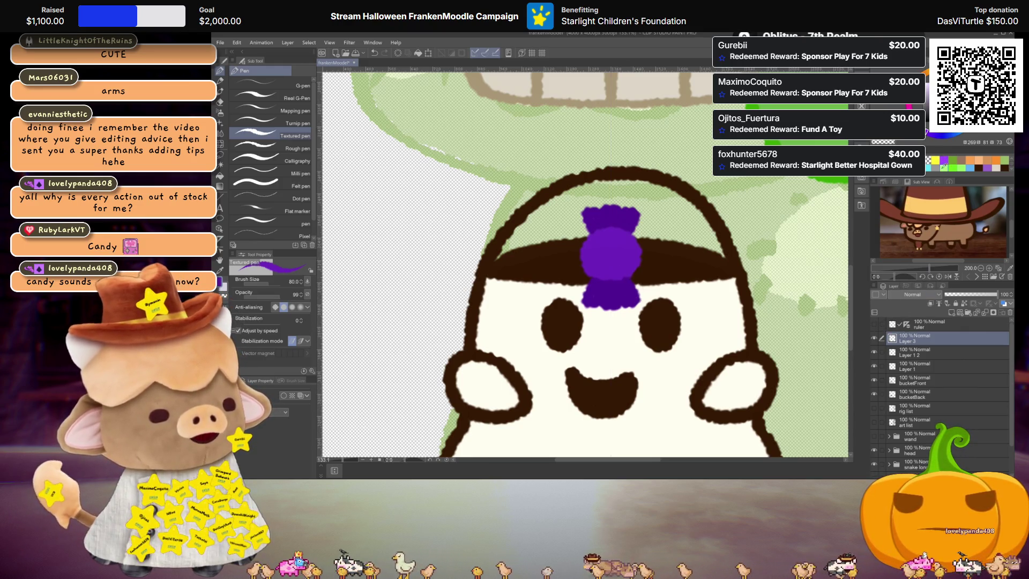
{"action": "left_click", "coordinate": [596, 246], "text": "alt"}
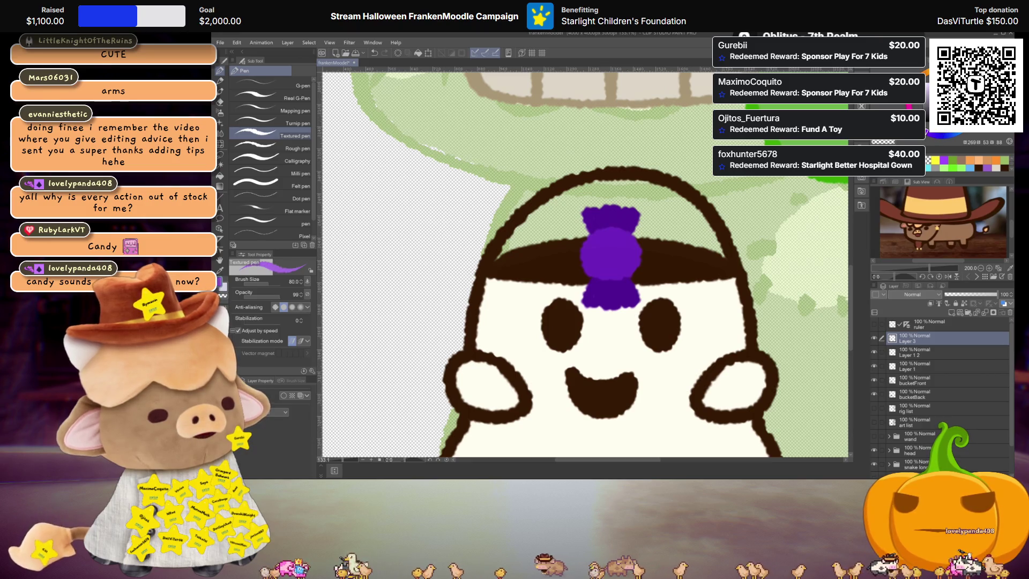
{"action": "left_click_drag", "start_coordinate": [616, 270], "coordinate": [631, 253]}
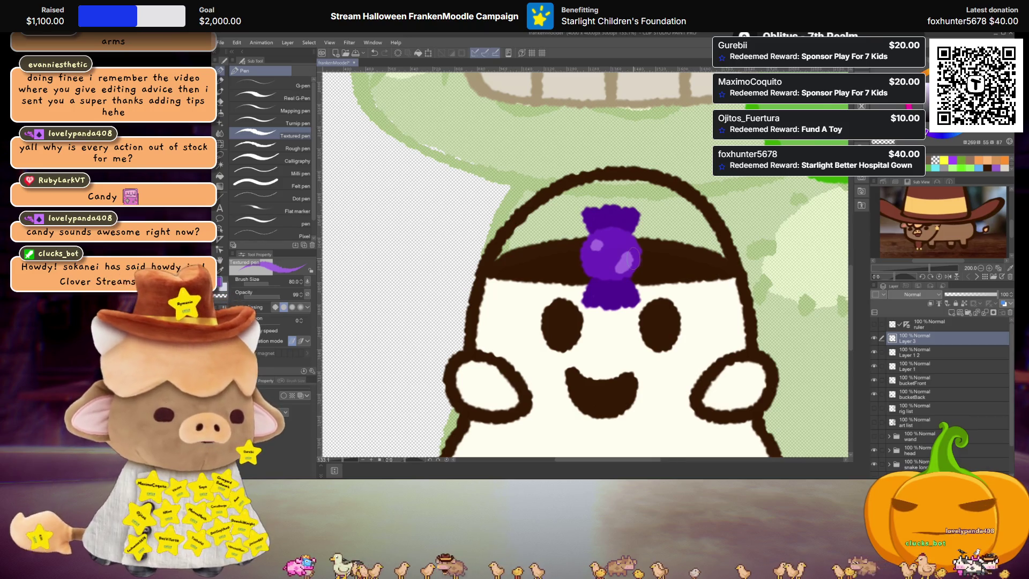
{"action": "scroll", "coordinate": [632, 259], "scroll_direction": "down", "scroll_amount": 2}
{"action": "key", "text": "ctrl+e"}
{"action": "key", "text": "ctrl+e"}
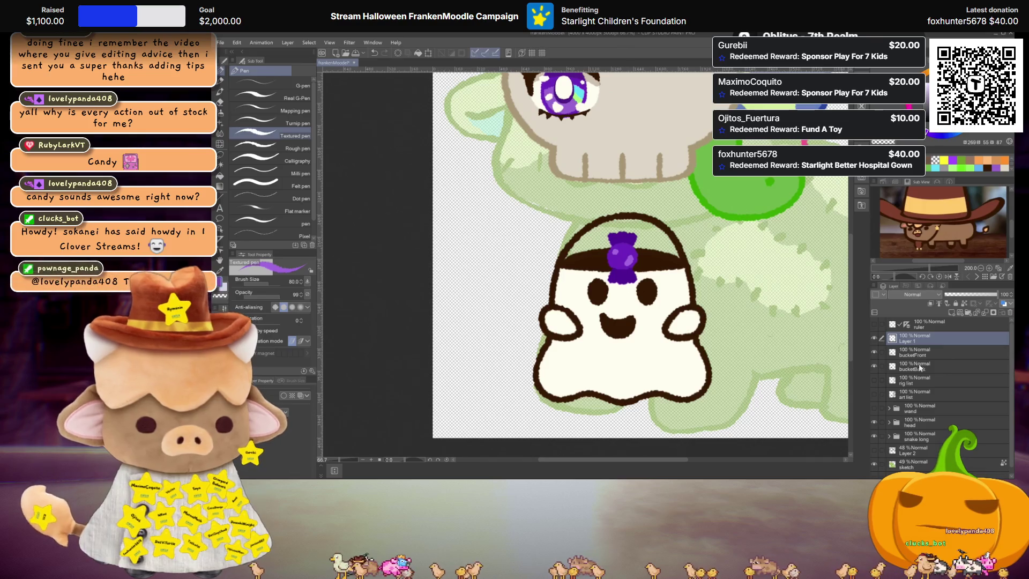
Move the candy layer below bucketFront and rotate the candy clockwise
{"action": "left_click_drag", "start_coordinate": [927, 341], "coordinate": [927, 358]}
{"action": "key", "text": "ctrl+t"}
{"action": "left_click_drag", "start_coordinate": [644, 247], "coordinate": [660, 261]}
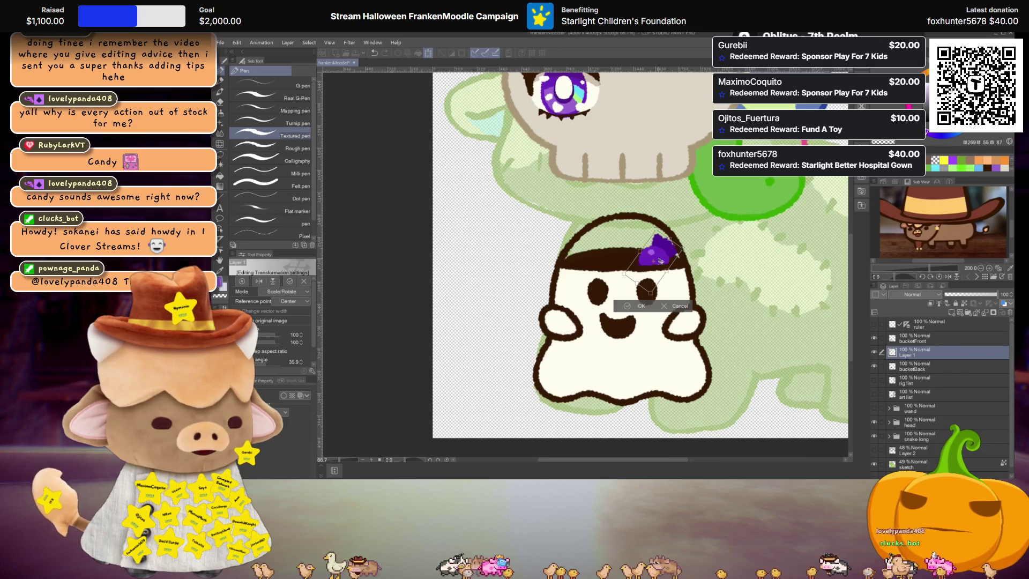
{"action": "key", "text": "Return"}
{"action": "scroll", "coordinate": [640, 255], "scroll_direction": "down", "scroll_amount": 3}
{"action": "scroll", "coordinate": [640, 255], "scroll_direction": "up", "scroll_amount": 4}
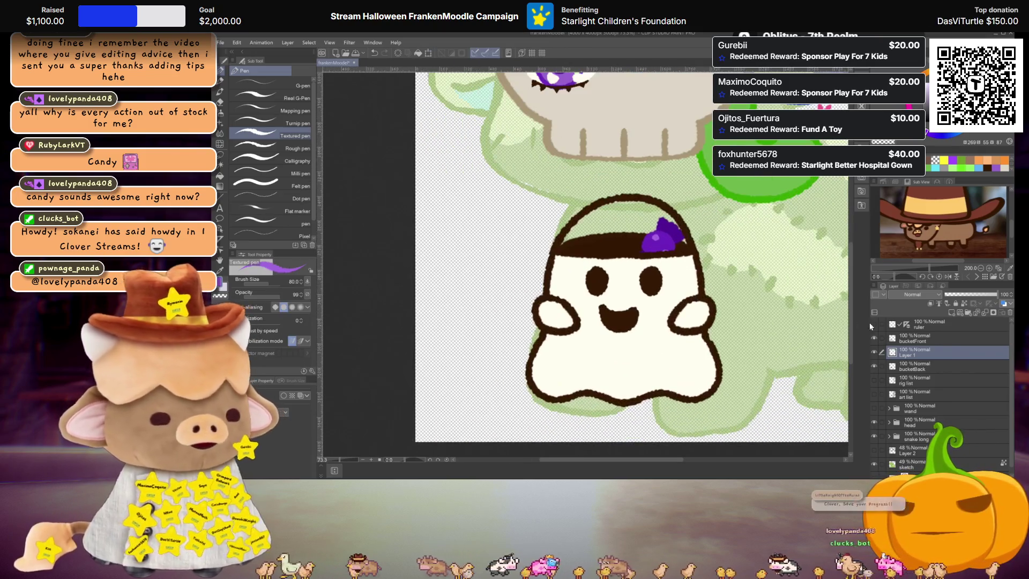
Rename the candy layer to 'candy'
{"action": "double_click", "coordinate": [914, 356]}
{"action": "type", "text": "y"}
{"action": "key", "text": "Return"}
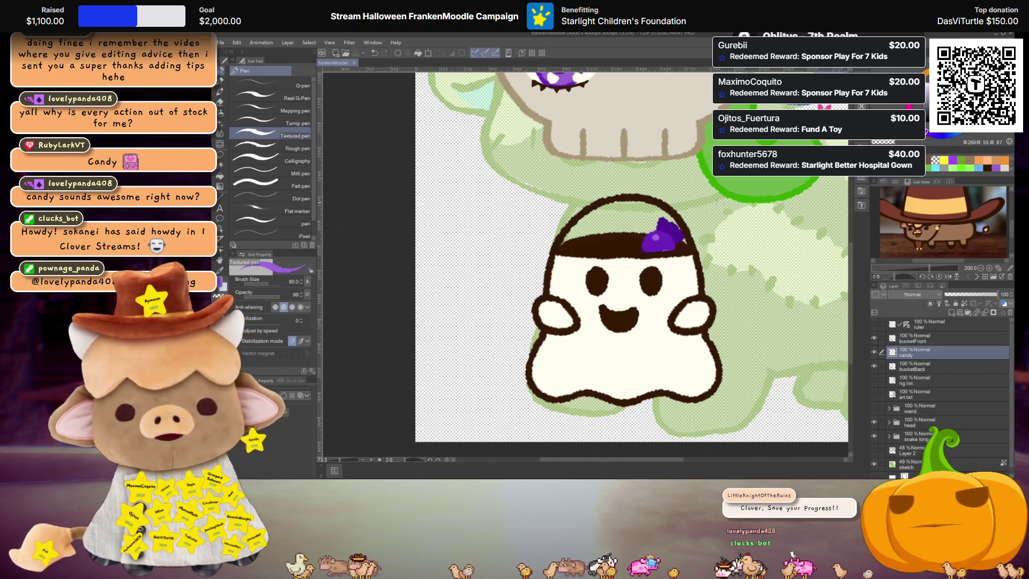
{"action": "scroll", "coordinate": [637, 250], "scroll_direction": "down", "scroll_amount": 5}
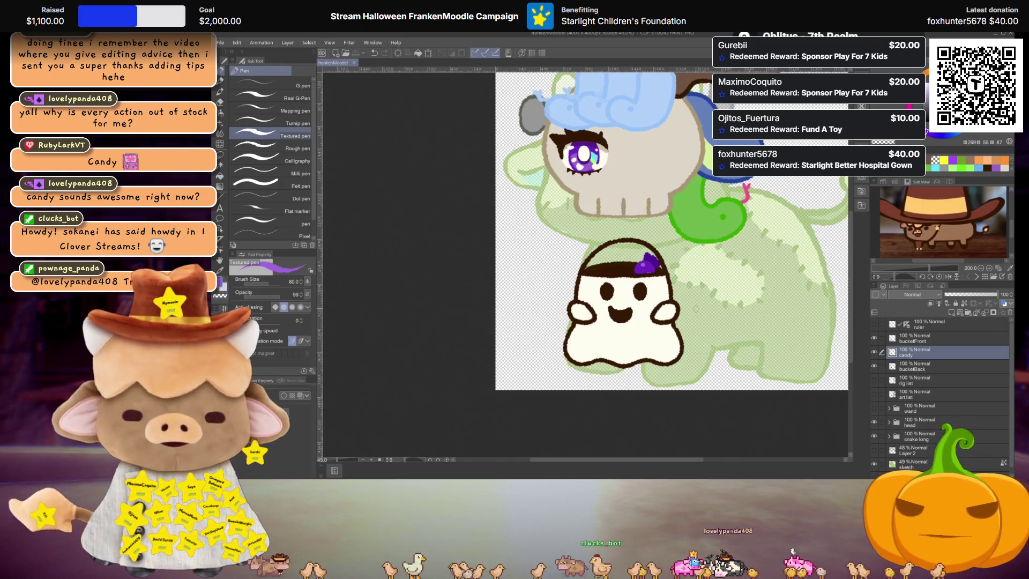
Group bucketBack, candy and bucketFront into a folder named 'candy bucket'
{"action": "left_click", "coordinate": [920, 367]}
{"action": "left_click", "coordinate": [921, 344], "text": "shift"}
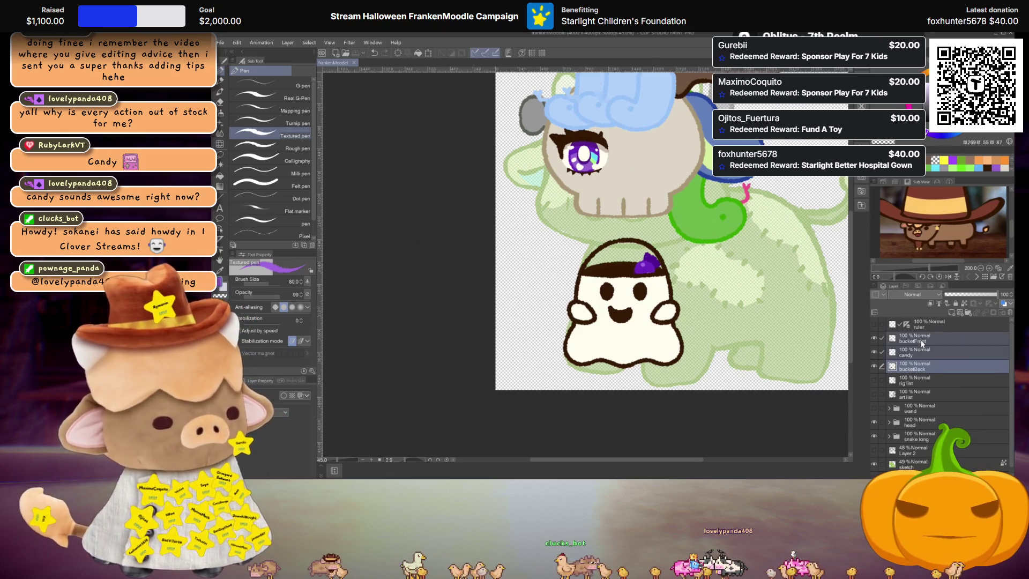
{"action": "key", "text": "ctrl+g"}
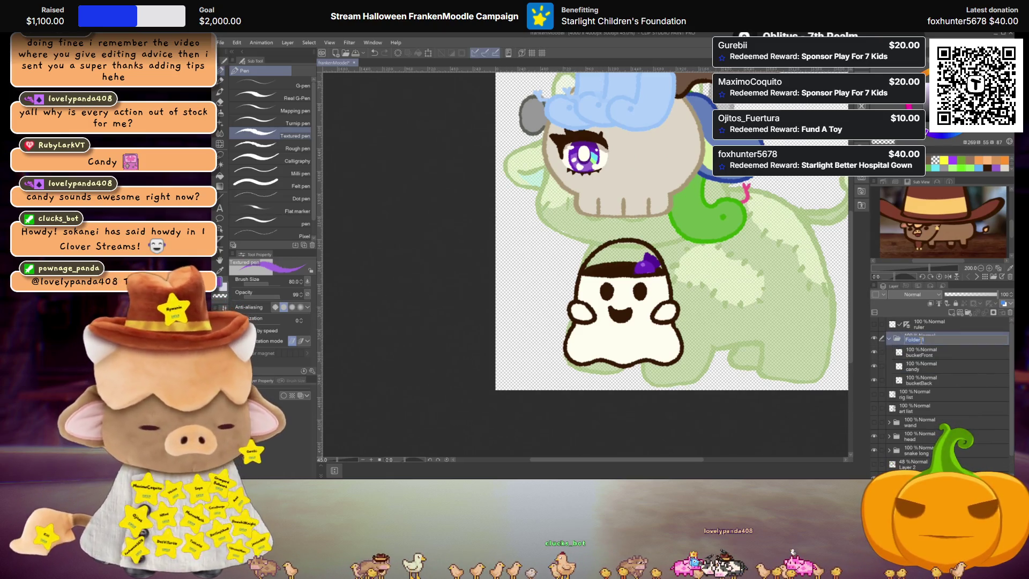
{"action": "type", "text": "candy bucket"}
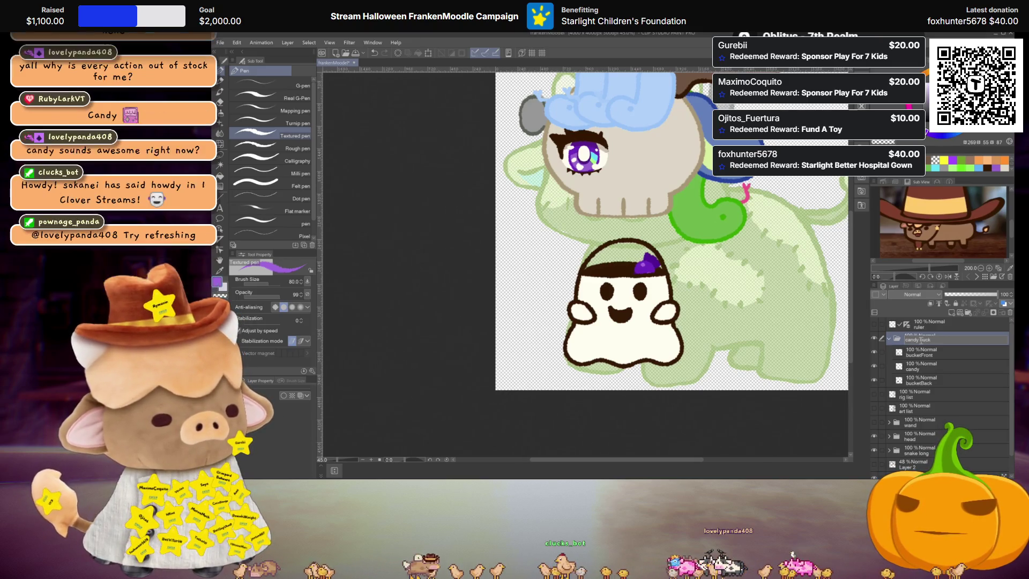
{"action": "key", "text": "Return"}
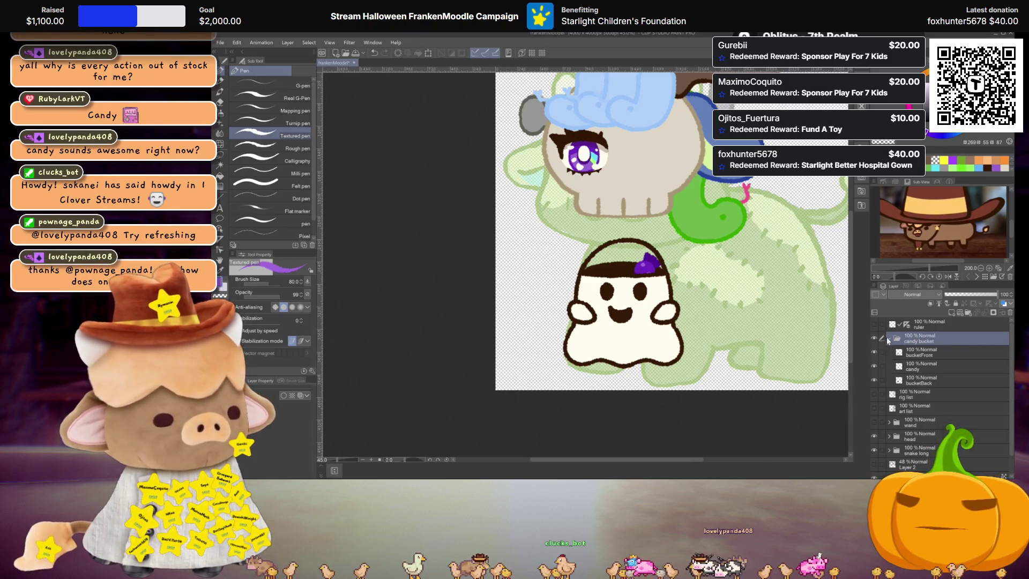
Collapse the candy bucket folder, move it below art list, and hide it
{"action": "left_click", "coordinate": [888, 339]}
{"action": "left_click_drag", "start_coordinate": [888, 340], "coordinate": [875, 369]}
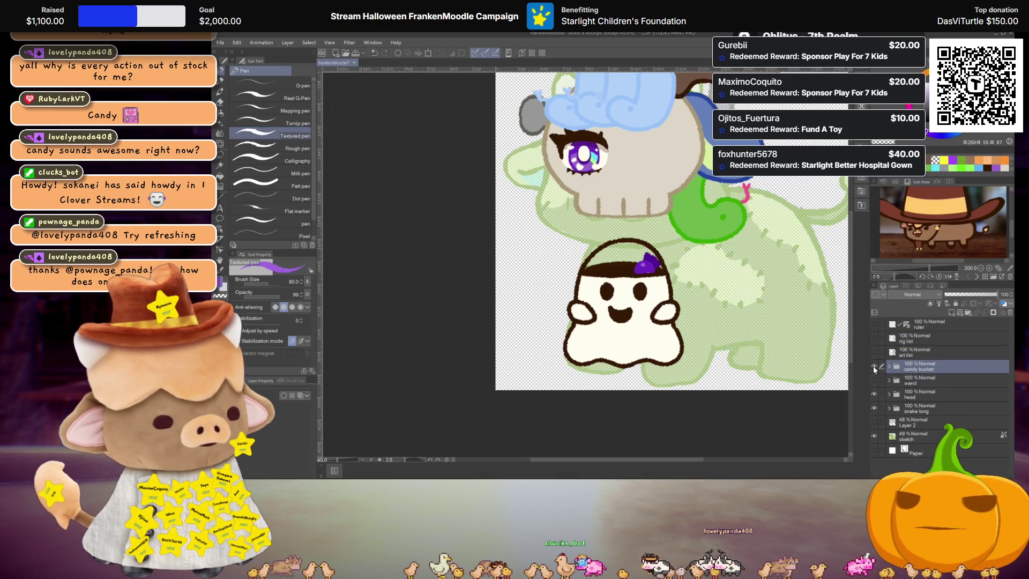
{"action": "left_click", "coordinate": [873, 366]}
{"action": "left_click", "coordinate": [873, 379]}
{"action": "left_click", "coordinate": [873, 379]}
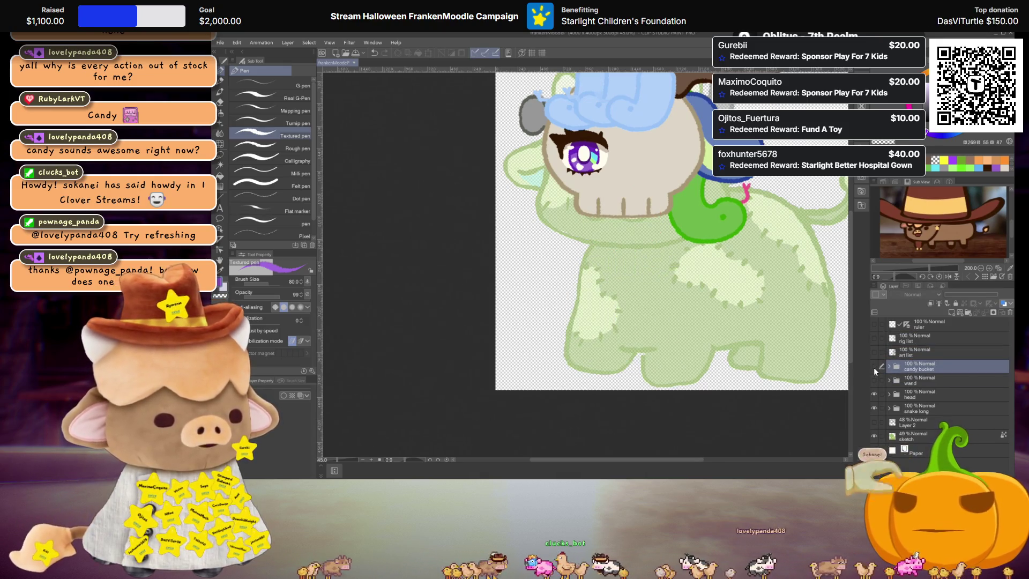
{"action": "left_click", "coordinate": [874, 366]}
{"action": "left_click", "coordinate": [875, 366]}
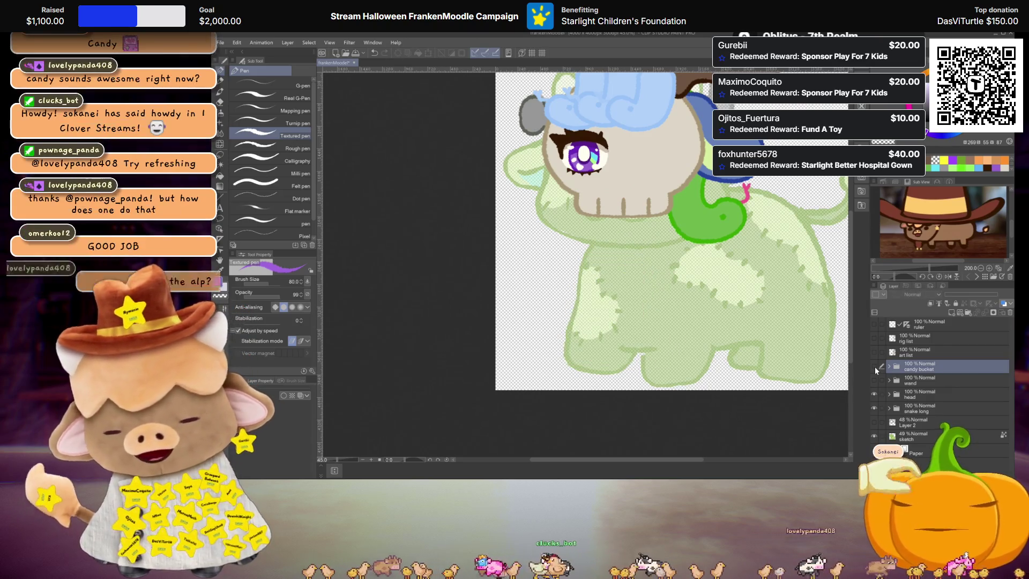